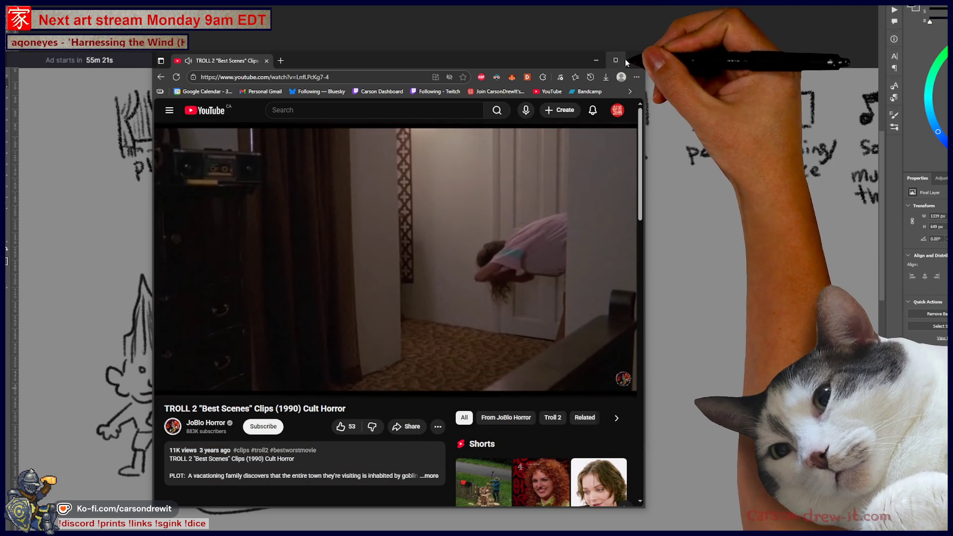
Close the browser window playing the TROLL 2 'Best Scenes' clip.
click(636, 60)
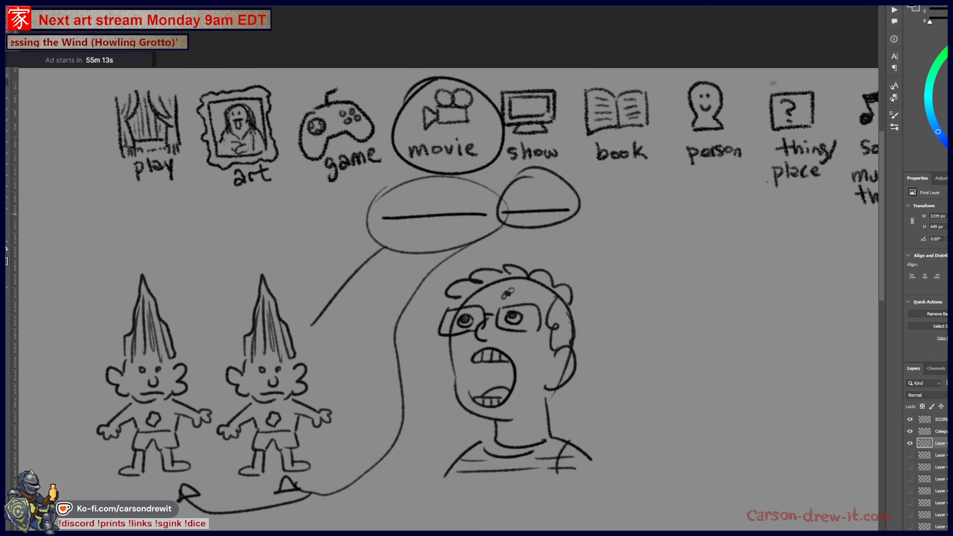
Hide the troll sketch layer and pan until the song and meme icons show.
click(910, 444)
click(910, 443)
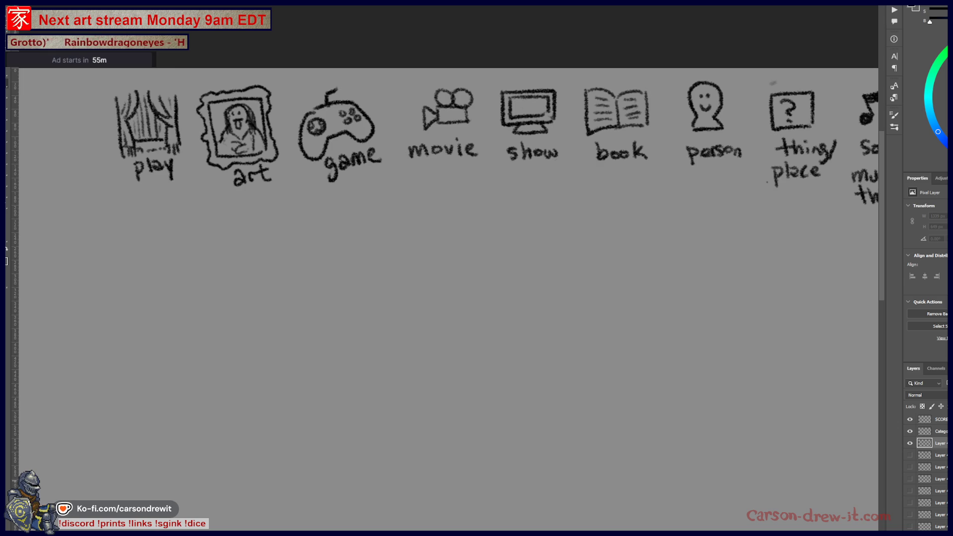
mouse_move(661, 208)
mouse_down()
mouse_move(564, 255)
mouse_move(515, 239)
mouse_up()
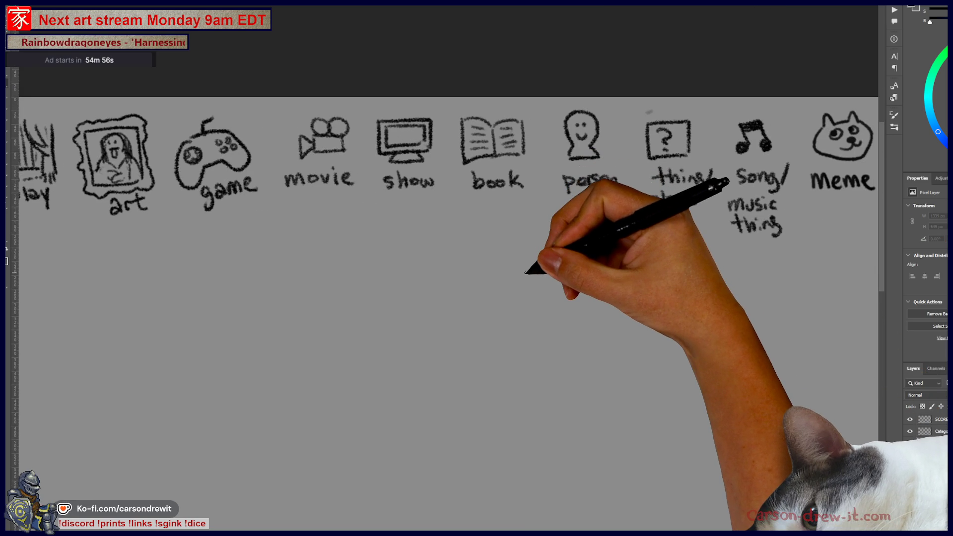
Pan back to the play label and start sketching a figure's head and hair.
mouse_move(478, 292)
mouse_down()
mouse_move(552, 273)
mouse_move(682, 284)
mouse_move(543, 281)
mouse_up()
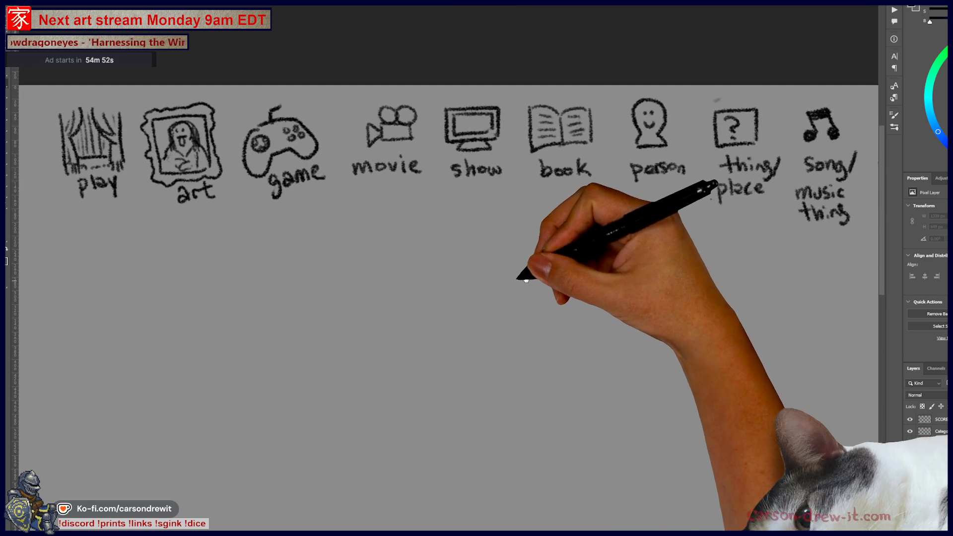
drag(509, 329, 531, 336)
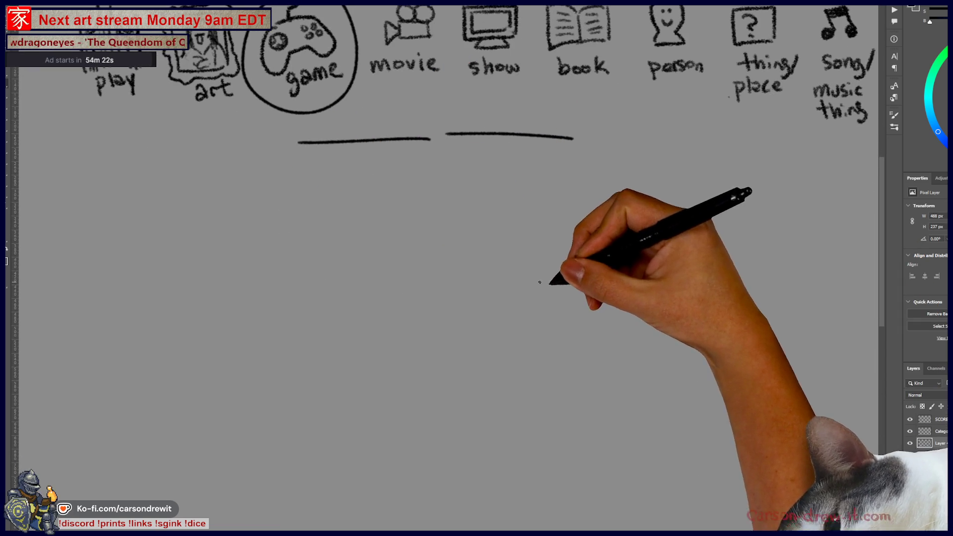
mouse_move(589, 297)
mouse_down()
mouse_move(646, 273)
mouse_move(606, 266)
mouse_move(623, 283)
mouse_move(644, 278)
mouse_move(602, 281)
mouse_move(617, 293)
mouse_up()
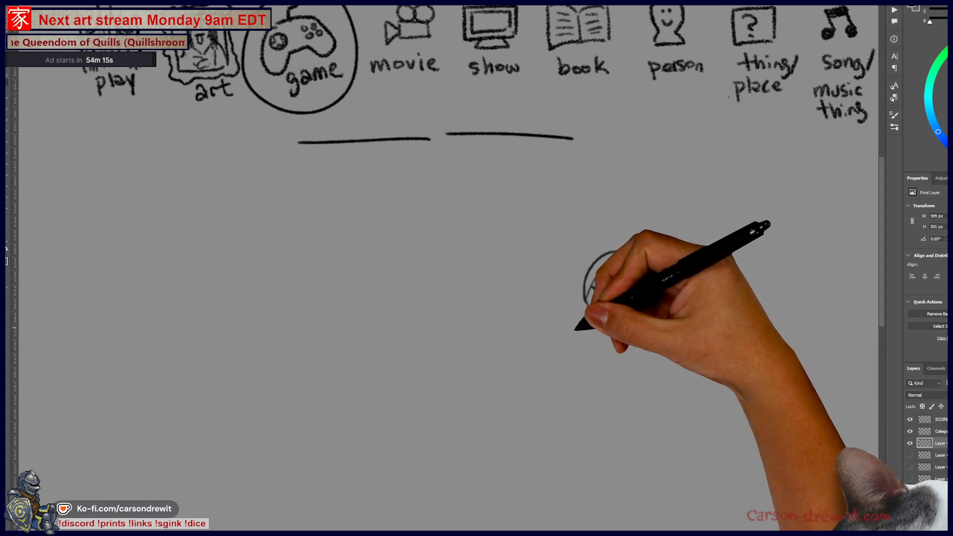
Sketch the boxy blaster and the figure's head and arm, plus a first arc at left.
drag(545, 327, 549, 343)
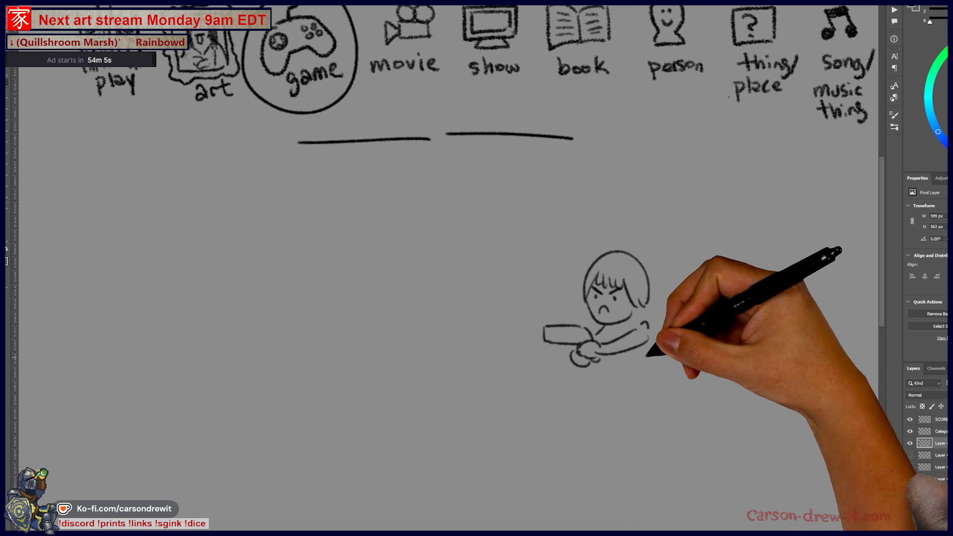
mouse_move(638, 256)
mouse_down()
mouse_move(648, 342)
mouse_move(620, 372)
mouse_up()
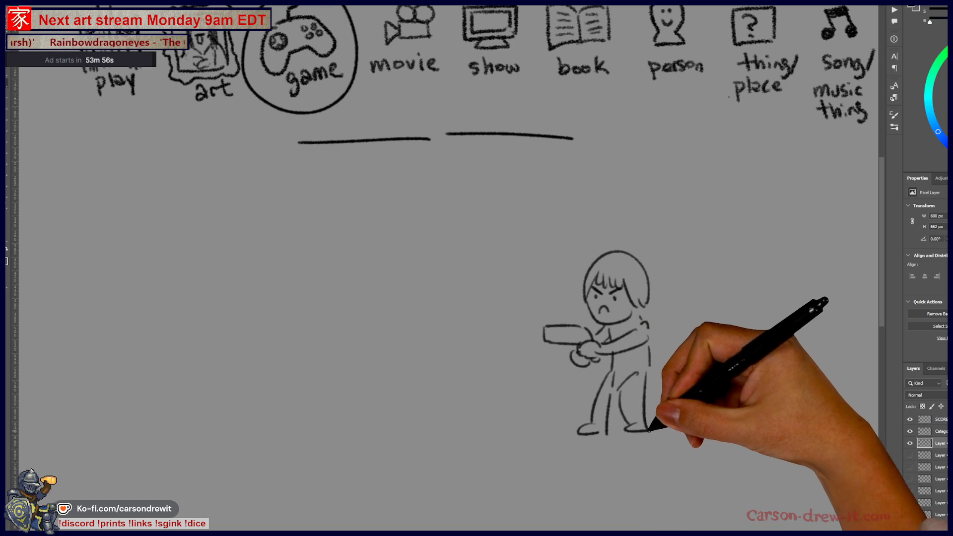
mouse_move(226, 275)
mouse_down()
mouse_move(425, 250)
mouse_move(482, 289)
mouse_up()
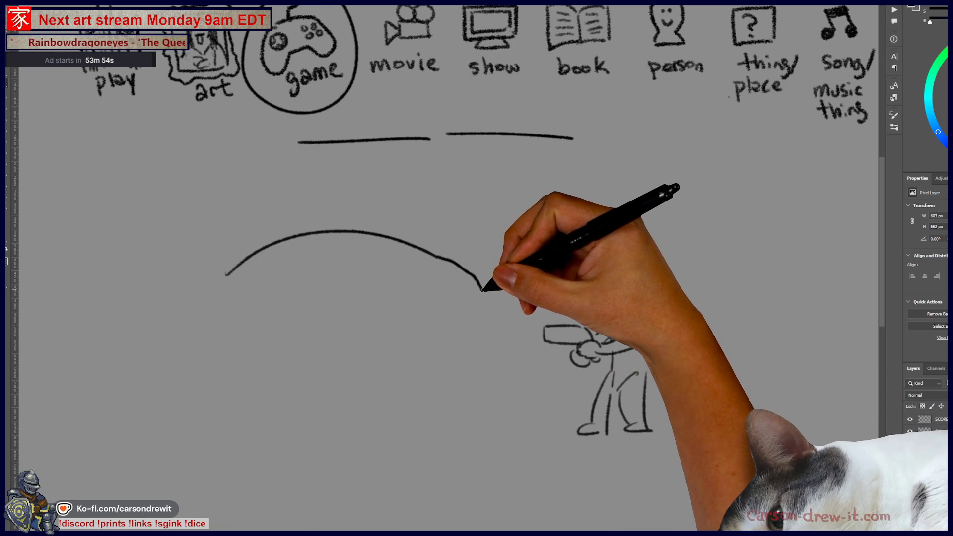
Undo the stray arc and redraw the dinosaur's head, snout, eye and teeth.
key(ctrl+z)
mouse_move(204, 292)
mouse_down()
mouse_move(385, 247)
mouse_move(510, 256)
mouse_move(320, 379)
mouse_move(484, 404)
mouse_move(283, 442)
mouse_up()
drag(273, 279, 294, 285)
drag(336, 258, 507, 259)
mouse_move(342, 373)
mouse_down()
mouse_move(462, 324)
mouse_move(489, 287)
mouse_up()
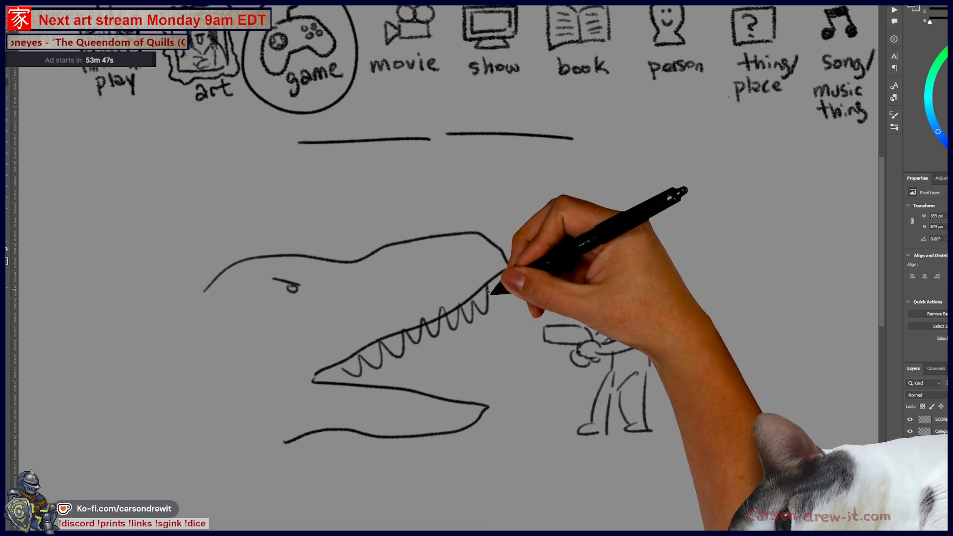
drag(319, 380, 485, 389)
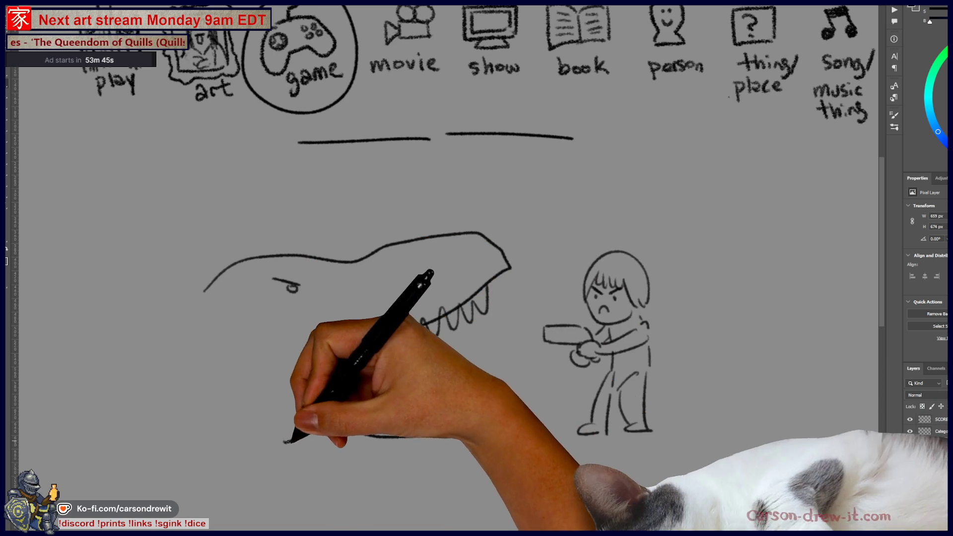
Add the dinosaur's neck, lower jaw and claws, then hide the finished sketch layer.
drag(284, 441, 266, 469)
drag(206, 281, 132, 385)
drag(278, 484, 367, 459)
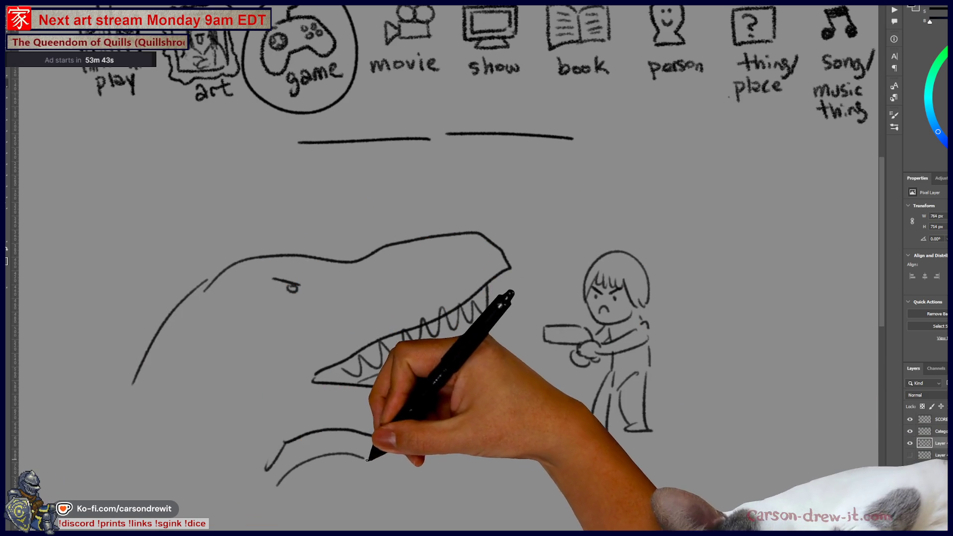
mouse_move(366, 415)
mouse_down()
mouse_move(319, 510)
mouse_move(347, 497)
mouse_up()
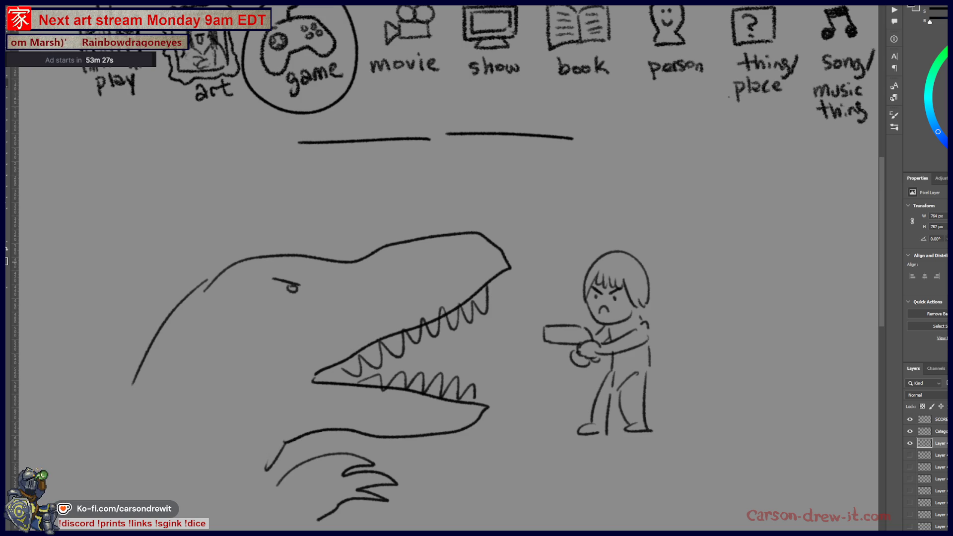
click(910, 444)
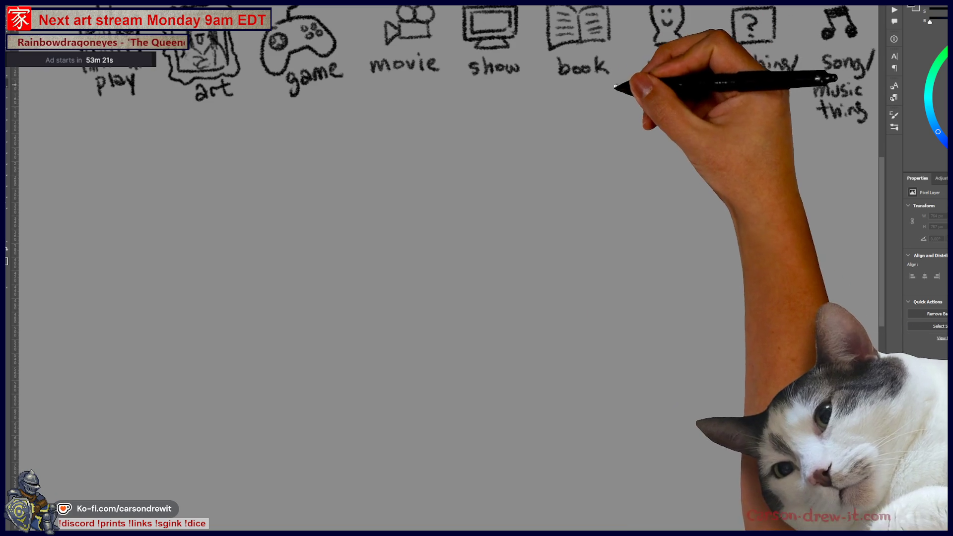
Circle the book, movie and show icons and draw two blank answer lines beneath.
drag(664, 110, 572, 237)
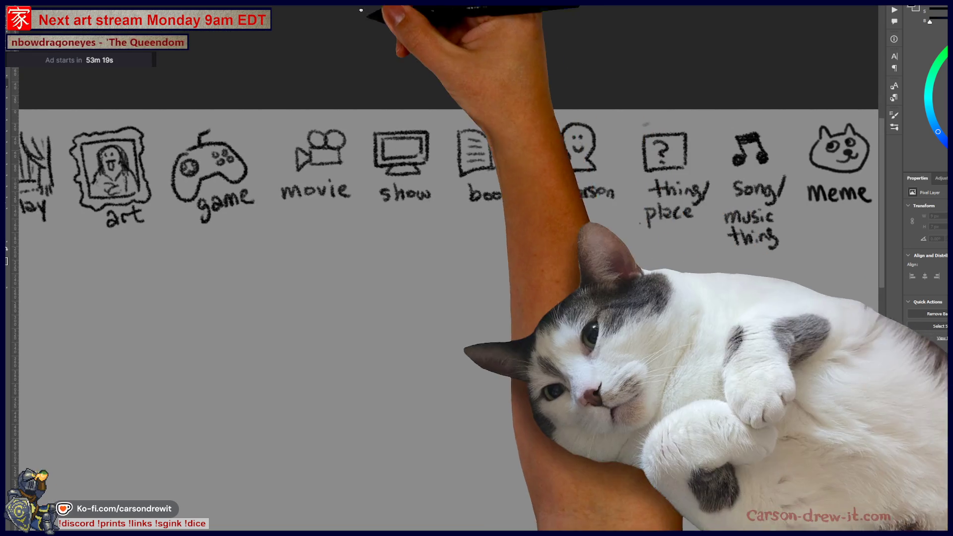
mouse_move(646, 166)
mouse_down()
mouse_move(519, 127)
mouse_move(560, 125)
mouse_up()
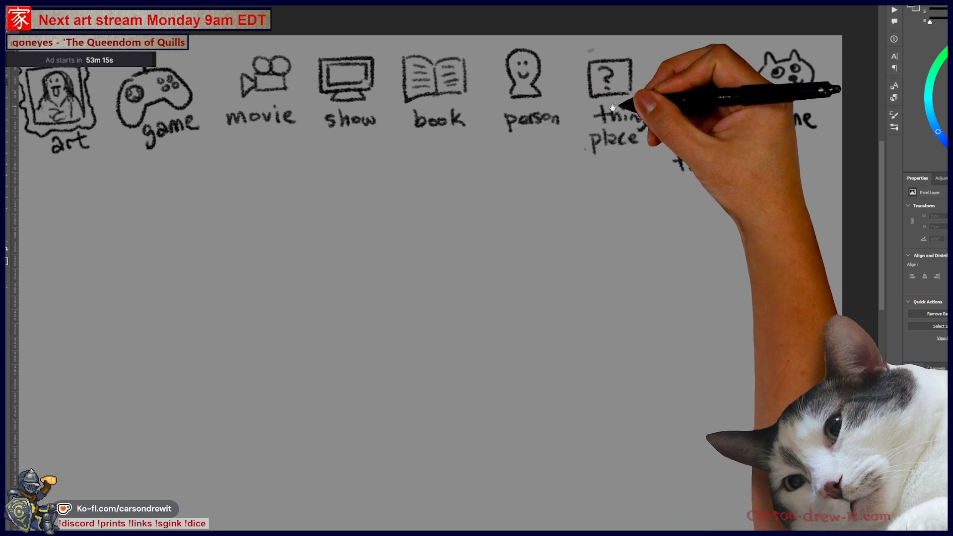
mouse_move(694, 124)
mouse_down()
mouse_move(756, 147)
mouse_move(791, 147)
mouse_up()
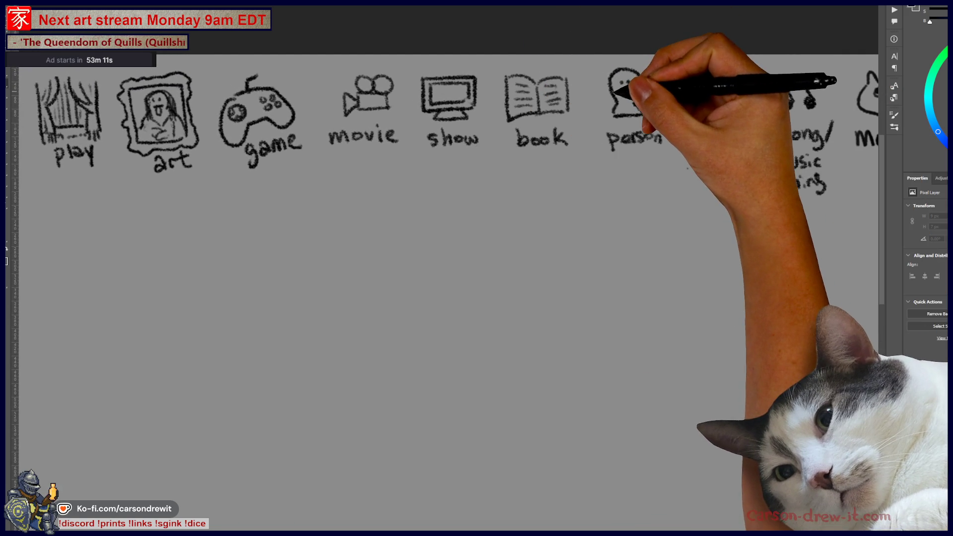
drag(501, 73, 516, 69)
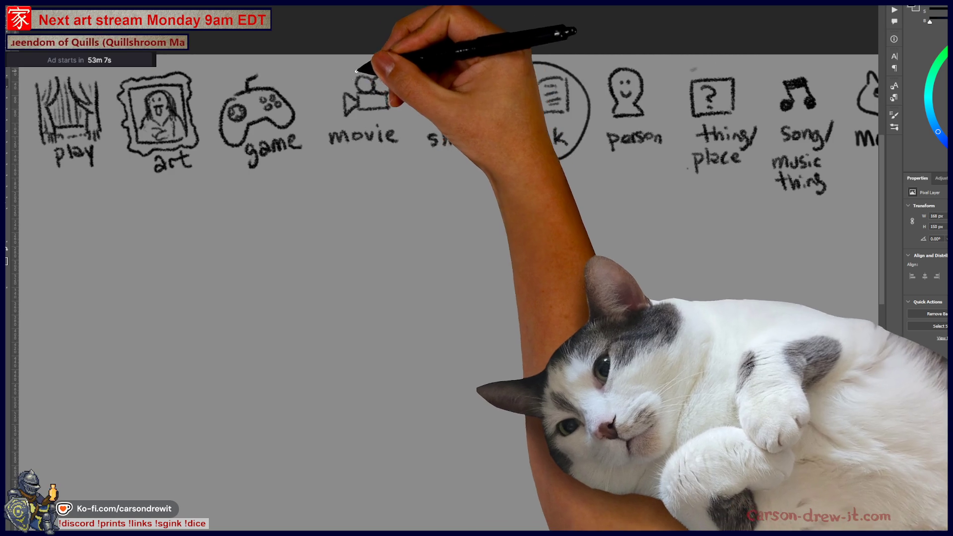
drag(347, 62, 377, 58)
drag(440, 63, 441, 70)
mouse_move(495, 112)
mouse_down()
mouse_move(496, 160)
mouse_move(473, 80)
mouse_move(425, 81)
mouse_move(412, 93)
mouse_up()
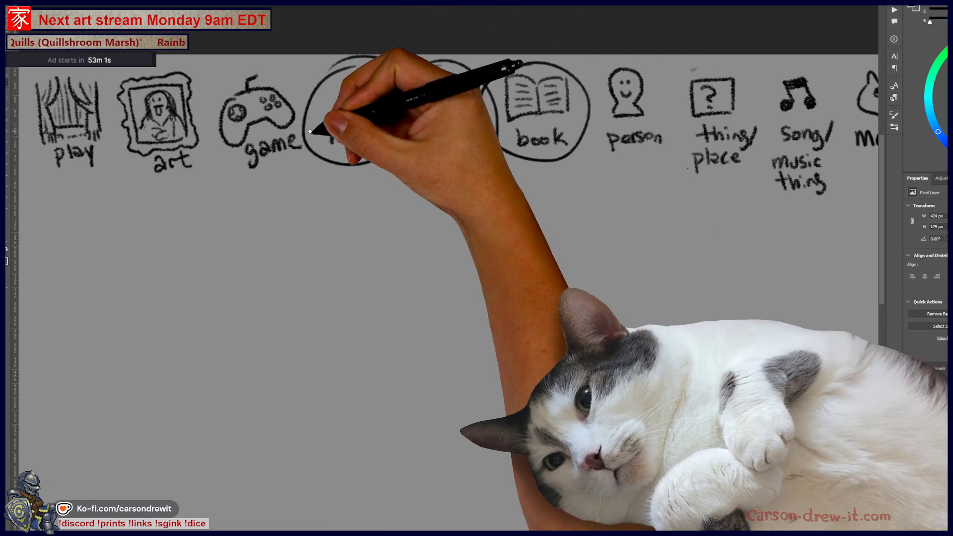
drag(285, 232, 539, 229)
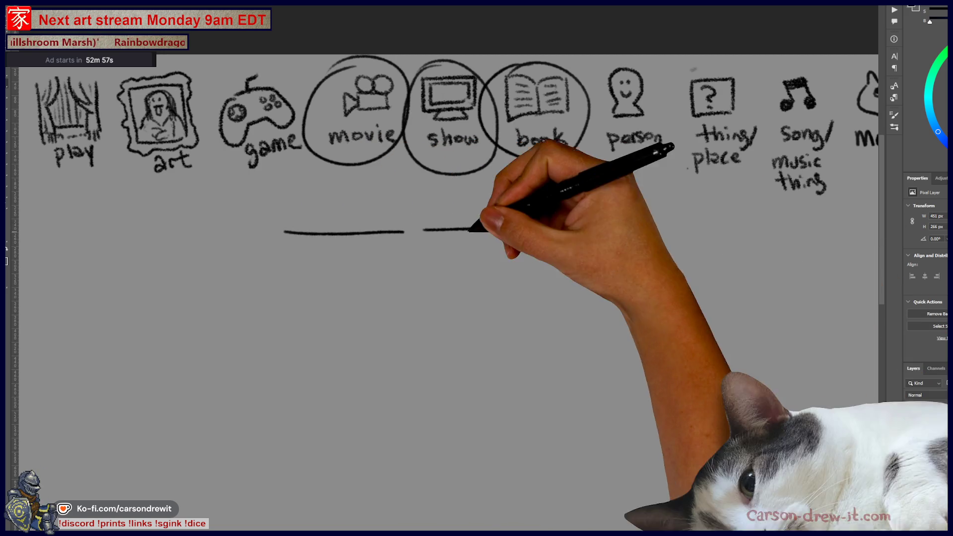
mouse_move(507, 367)
mouse_down()
mouse_move(566, 298)
mouse_move(550, 323)
mouse_up()
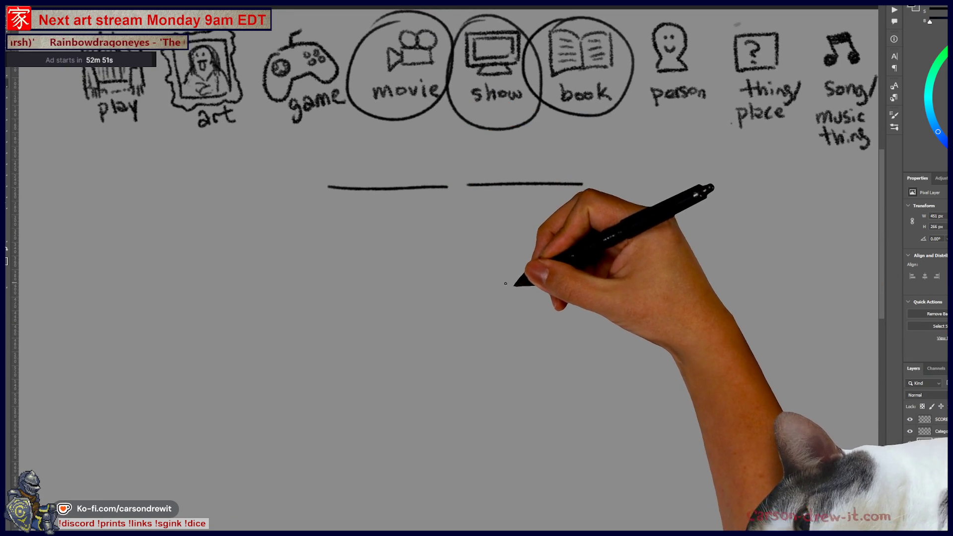
Draw a bearded face with a wide hat brim below the blank lines.
drag(505, 317, 521, 278)
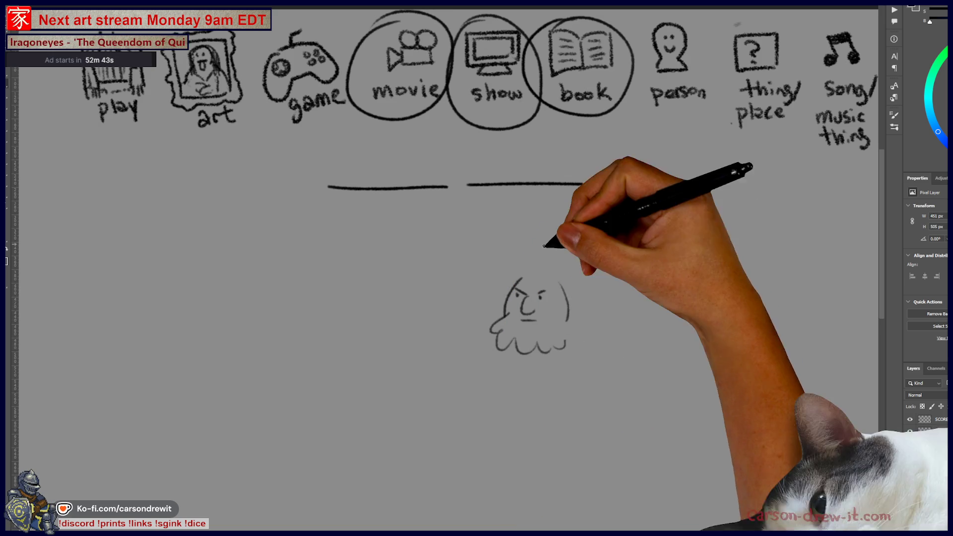
drag(488, 277, 566, 279)
scroll(501, 343, down, 3)
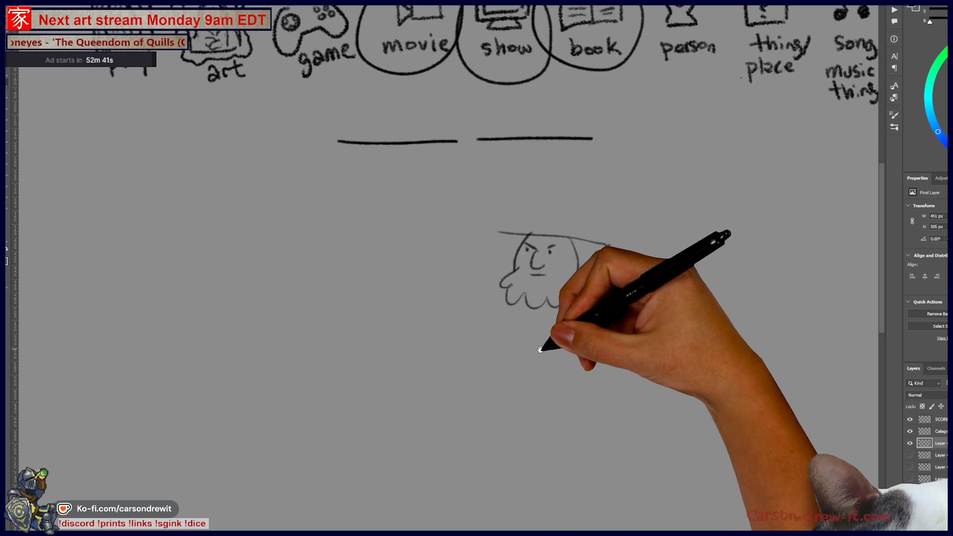
mouse_move(418, 293)
mouse_down()
mouse_move(484, 291)
mouse_move(452, 272)
mouse_move(450, 303)
mouse_move(469, 311)
mouse_up()
Draw a long deck railing with posts across the bottom of the canvas.
mouse_move(255, 425)
mouse_down()
mouse_move(531, 432)
mouse_move(797, 414)
mouse_up()
drag(261, 445, 765, 443)
drag(670, 484, 253, 496)
mouse_move(292, 451)
mouse_down()
mouse_move(373, 472)
mouse_move(549, 478)
mouse_move(758, 462)
mouse_up()
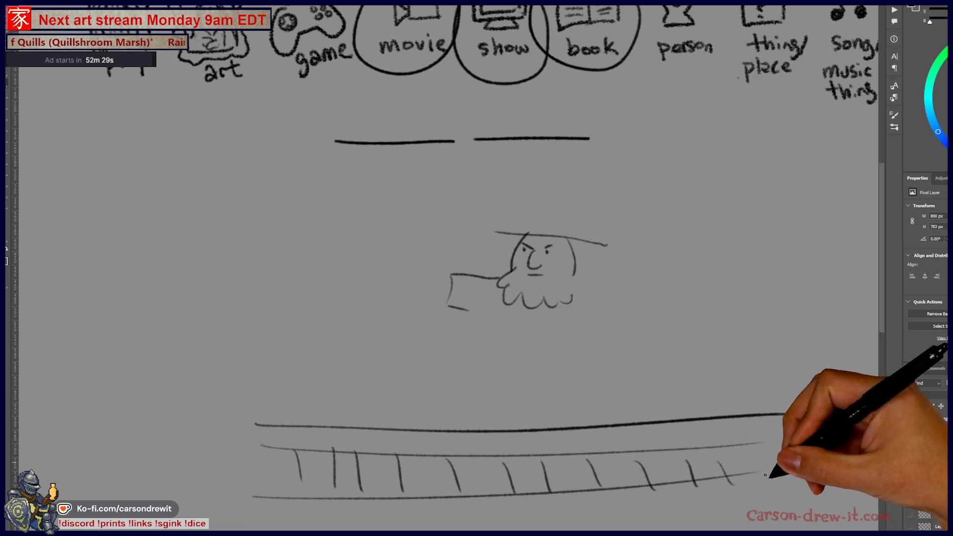
Add the figure's arm, beard and pointing hand.
mouse_move(445, 269)
mouse_down()
mouse_move(473, 273)
mouse_move(521, 298)
mouse_move(532, 319)
mouse_move(557, 325)
mouse_up()
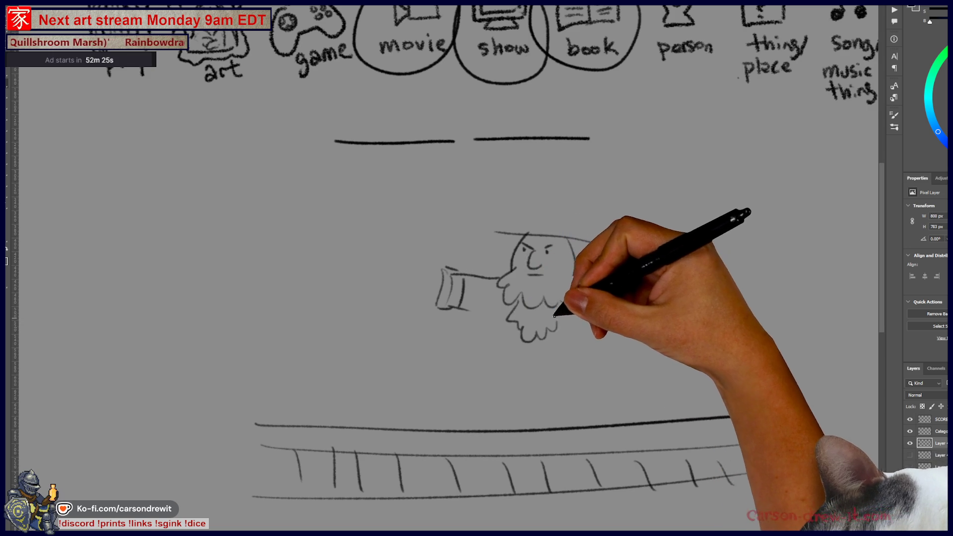
drag(438, 274, 421, 287)
mouse_move(390, 259)
mouse_down()
mouse_move(415, 276)
mouse_move(425, 301)
mouse_up()
Redo the right-hand figure with a hat and sketch a ship's wheel beside it.
drag(767, 268, 754, 308)
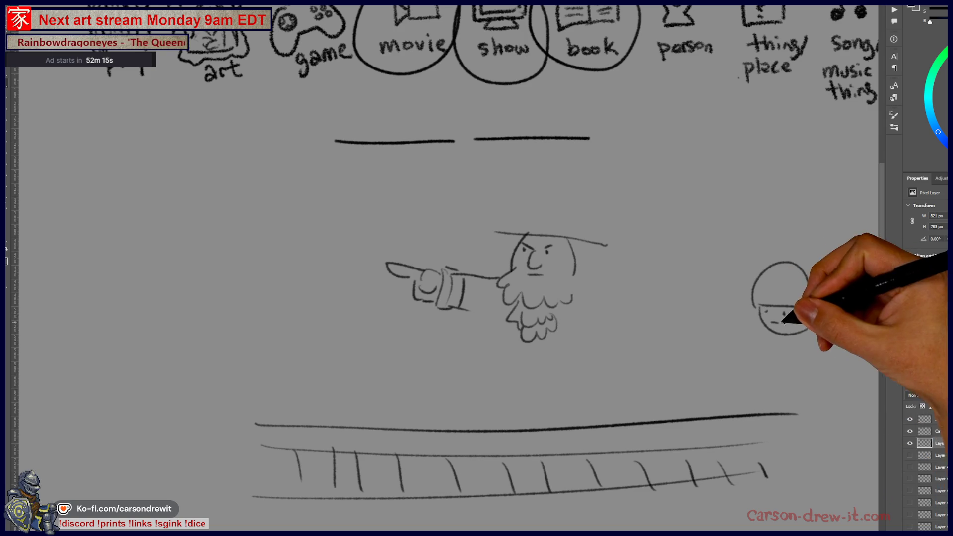
key(ctrl+z)
key(ctrl+z)
key(ctrl+z)
mouse_move(744, 253)
mouse_down()
mouse_move(799, 229)
mouse_move(770, 263)
mouse_up()
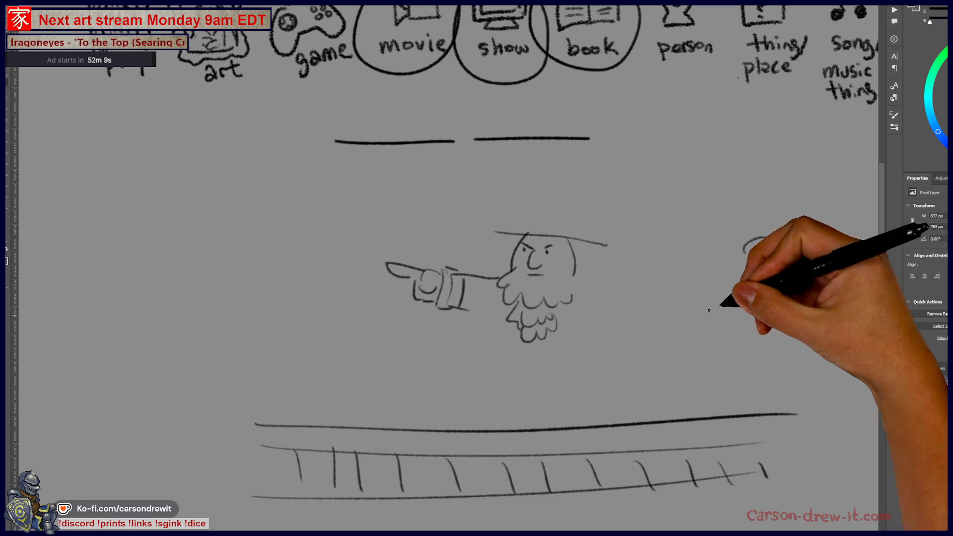
drag(743, 345, 750, 408)
drag(772, 335, 776, 380)
drag(787, 343, 795, 372)
mouse_move(709, 354)
mouse_down()
mouse_move(687, 315)
mouse_move(741, 292)
mouse_up()
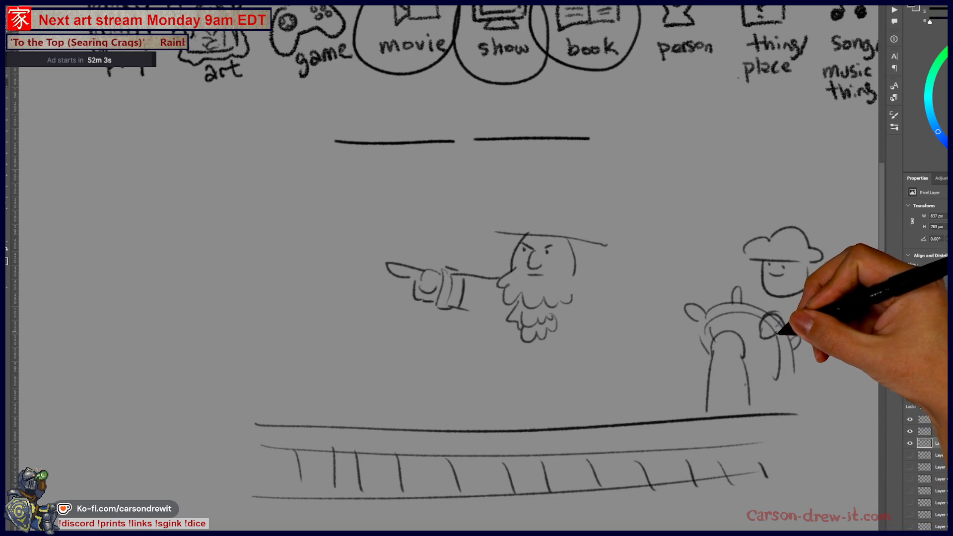
drag(804, 303, 748, 350)
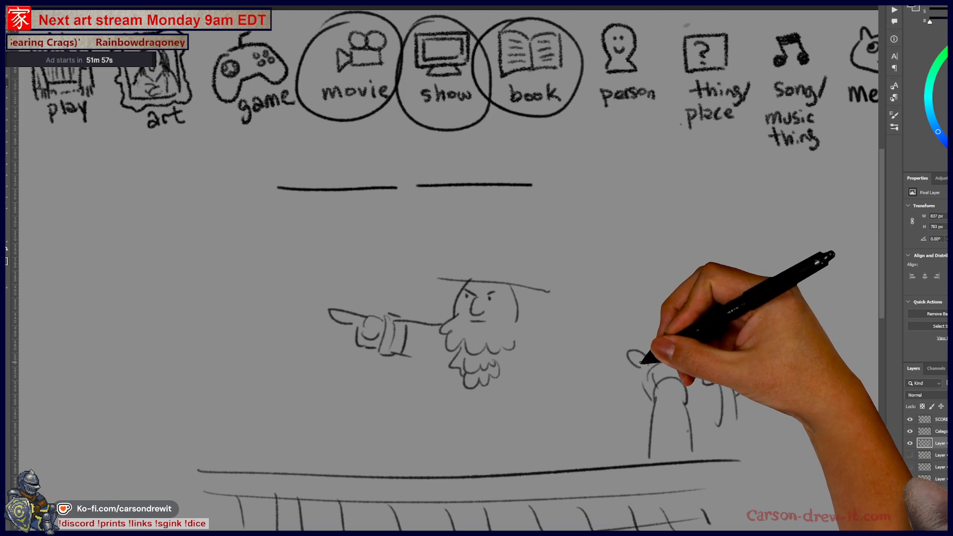
drag(654, 379, 679, 386)
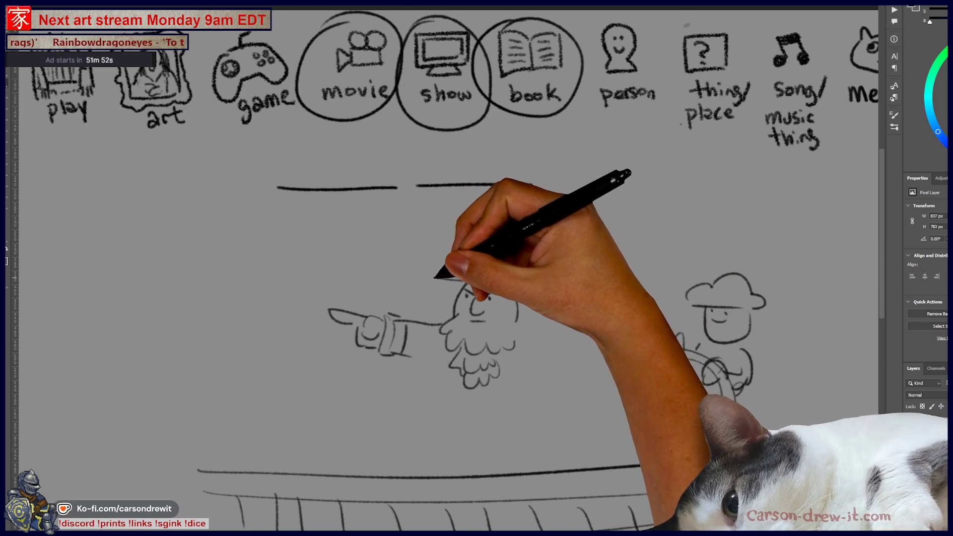
Give the pointing pirate a large banded hat and a body to the railing, then hide the layer.
drag(437, 277, 489, 230)
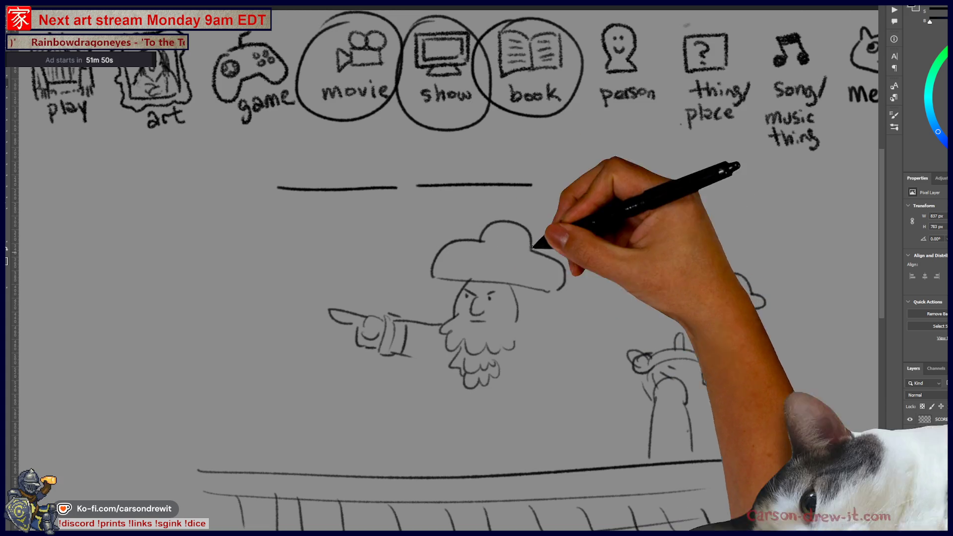
drag(433, 268, 561, 282)
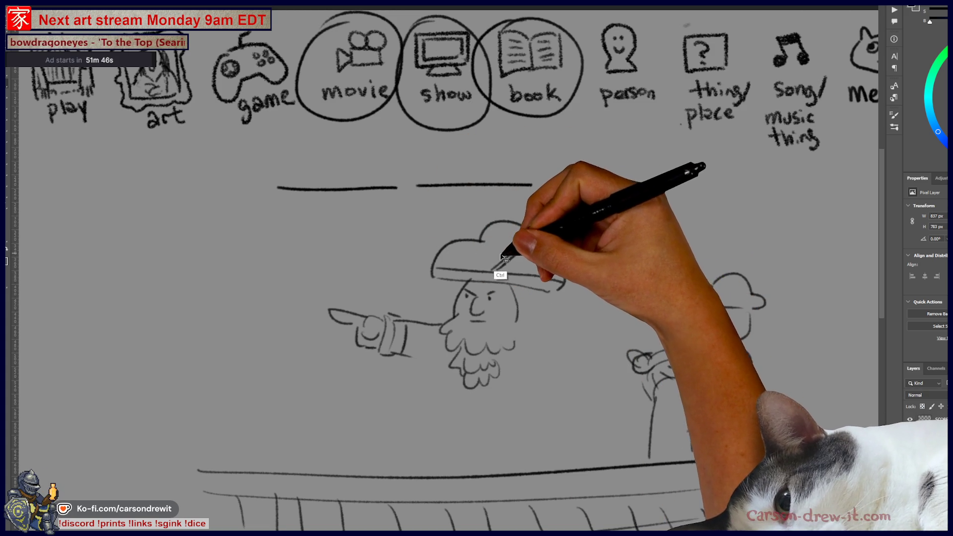
mouse_move(482, 272)
mouse_down()
mouse_move(521, 228)
mouse_move(514, 271)
mouse_up()
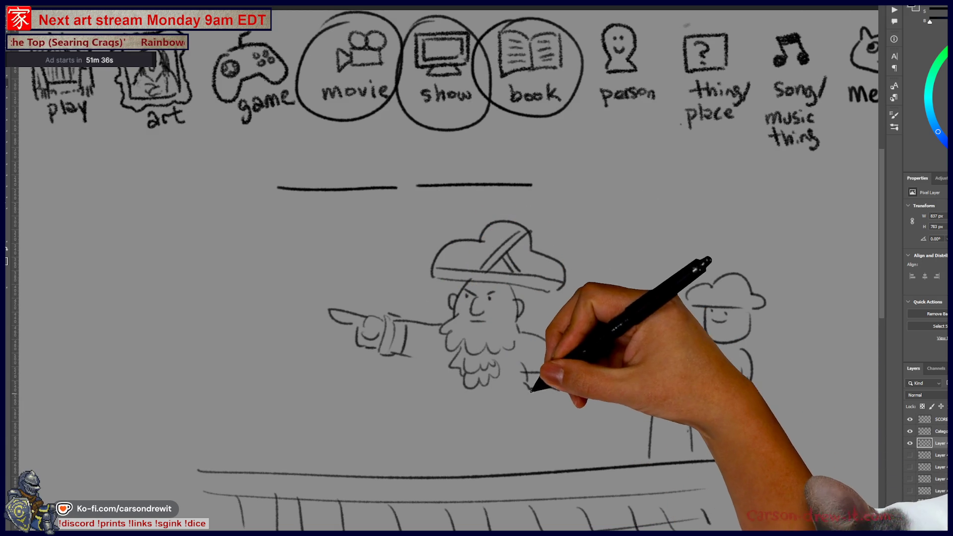
mouse_move(426, 349)
mouse_down()
mouse_move(427, 417)
mouse_move(542, 431)
mouse_up()
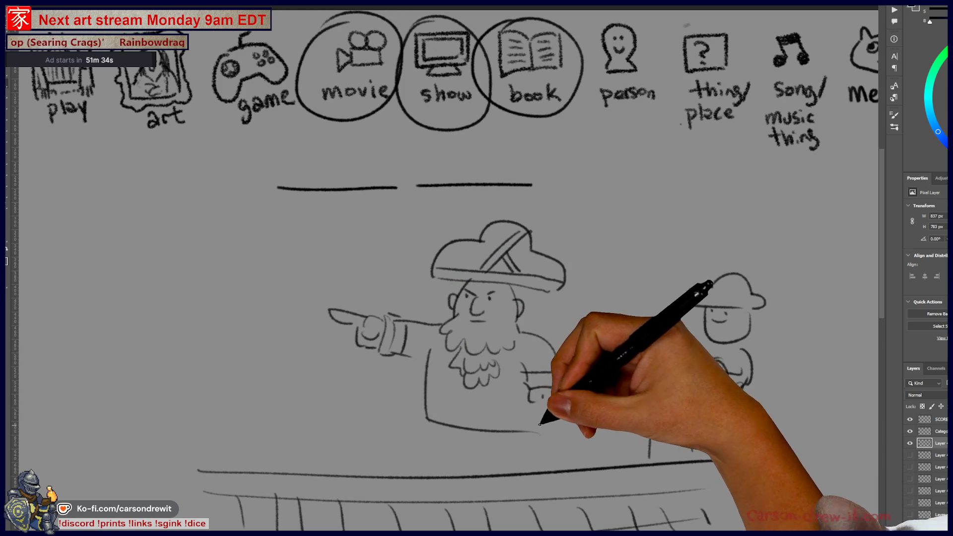
drag(426, 414, 537, 414)
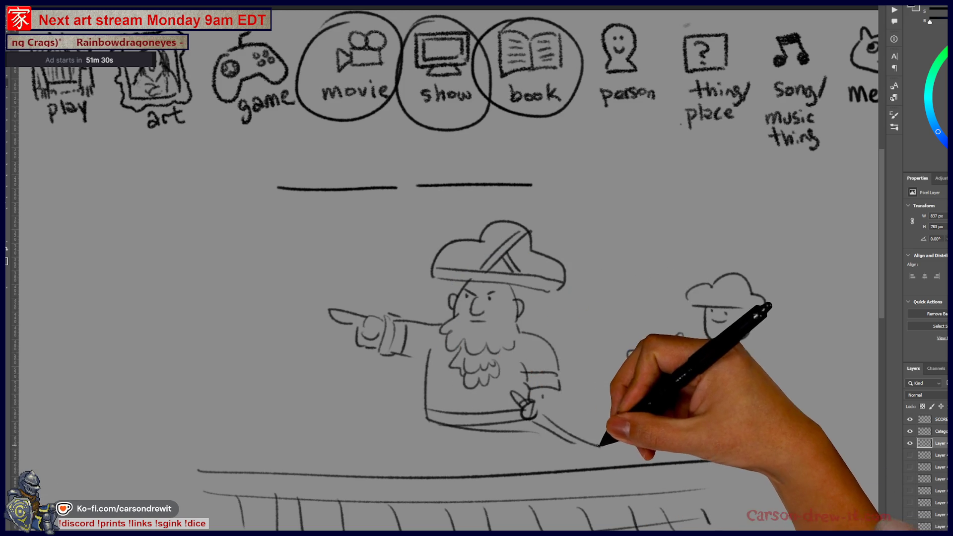
mouse_move(440, 426)
mouse_down()
mouse_move(442, 460)
mouse_move(440, 422)
mouse_move(432, 430)
mouse_move(464, 404)
mouse_move(505, 436)
mouse_move(457, 447)
mouse_move(521, 437)
mouse_move(610, 527)
mouse_move(740, 461)
mouse_up()
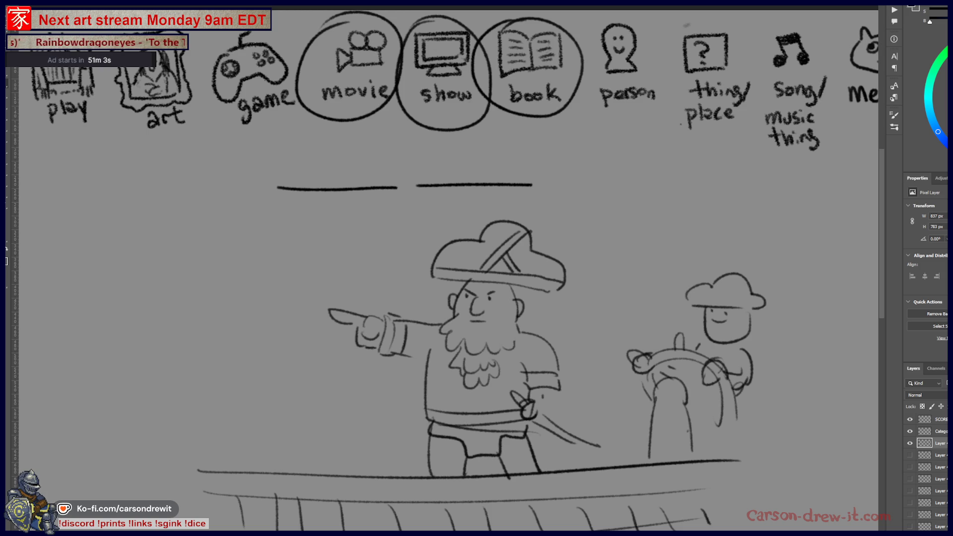
click(910, 444)
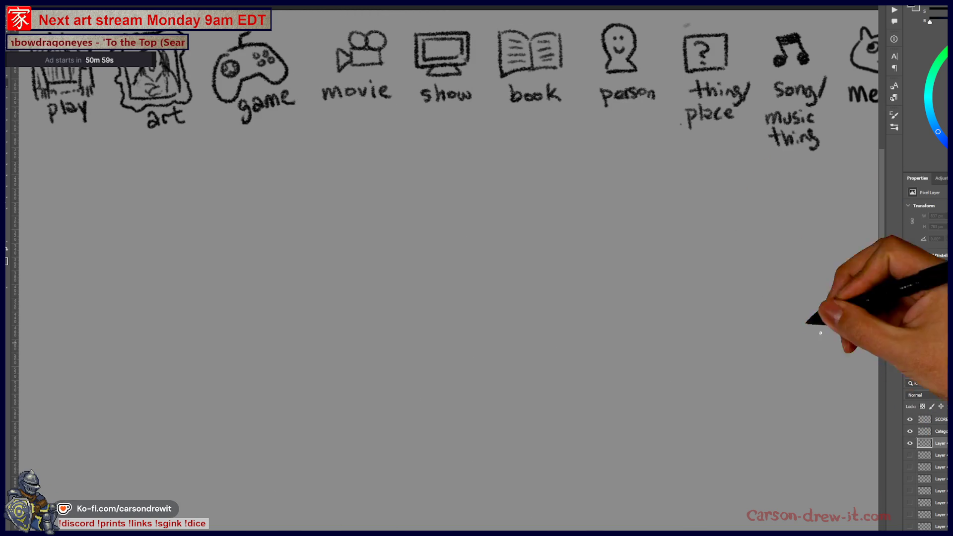
Reposition the canvas and draw two blank answer lines below the icons.
drag(630, 208, 590, 271)
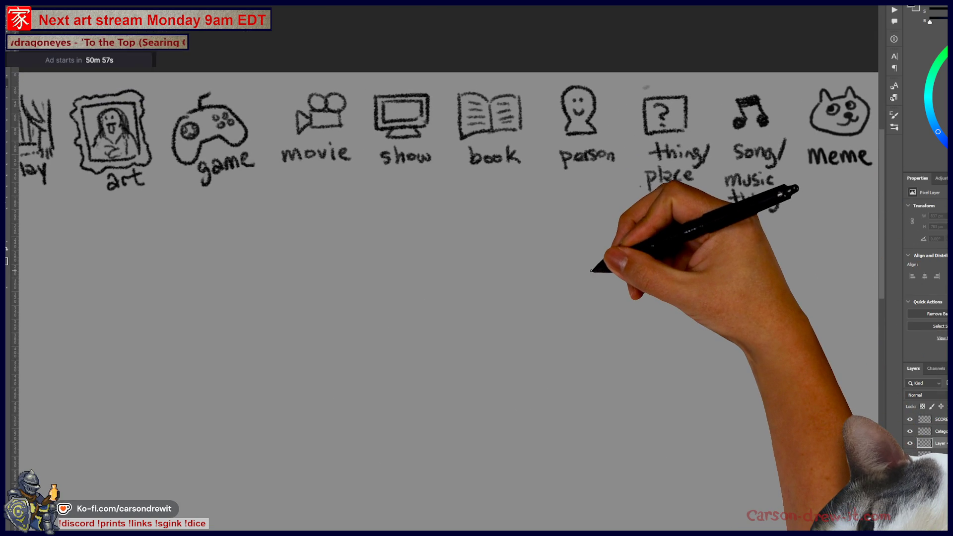
mouse_move(493, 240)
mouse_down()
mouse_move(457, 266)
mouse_move(511, 268)
mouse_move(579, 290)
mouse_move(589, 278)
mouse_move(583, 290)
mouse_move(505, 281)
mouse_move(418, 293)
mouse_move(475, 312)
mouse_move(564, 302)
mouse_up()
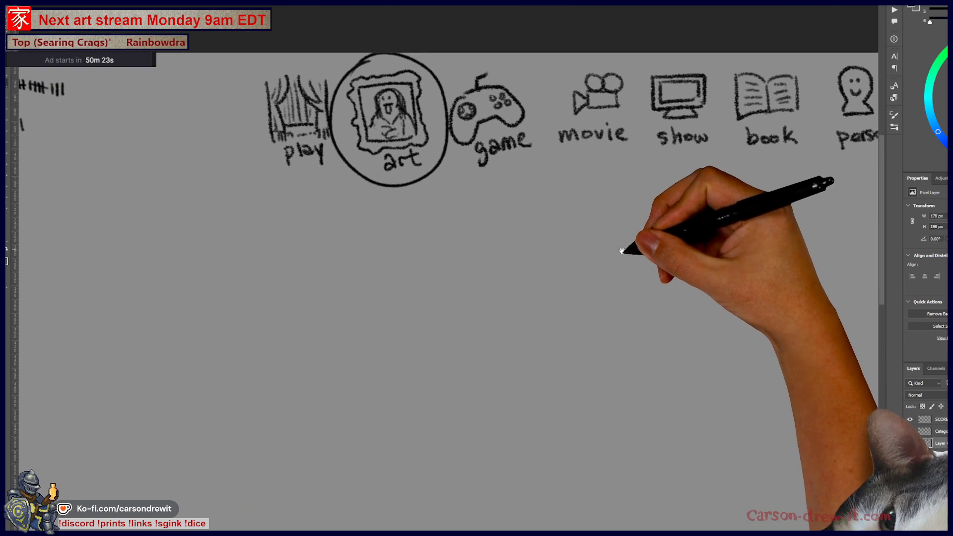
drag(314, 249, 446, 255)
drag(474, 253, 610, 257)
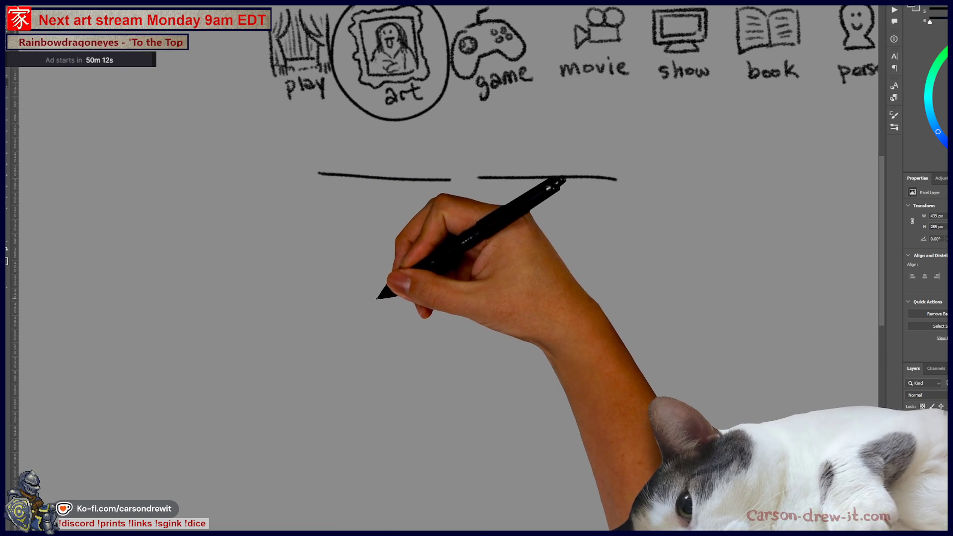
Sketch the first portrait: round head with hair parting, neck and shoulders.
mouse_move(370, 301)
mouse_down()
mouse_move(387, 272)
mouse_move(409, 268)
mouse_move(451, 313)
mouse_move(380, 370)
mouse_move(370, 299)
mouse_up()
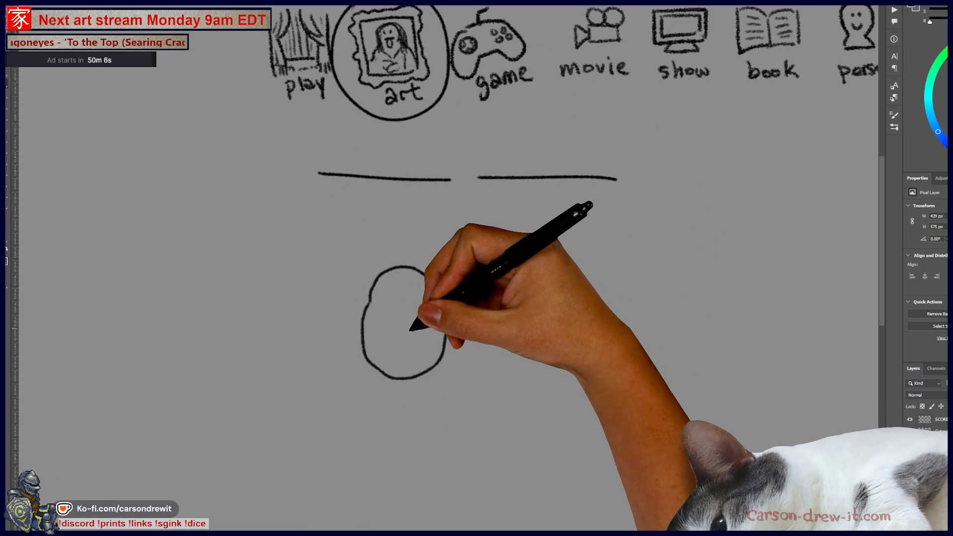
drag(366, 331, 396, 318)
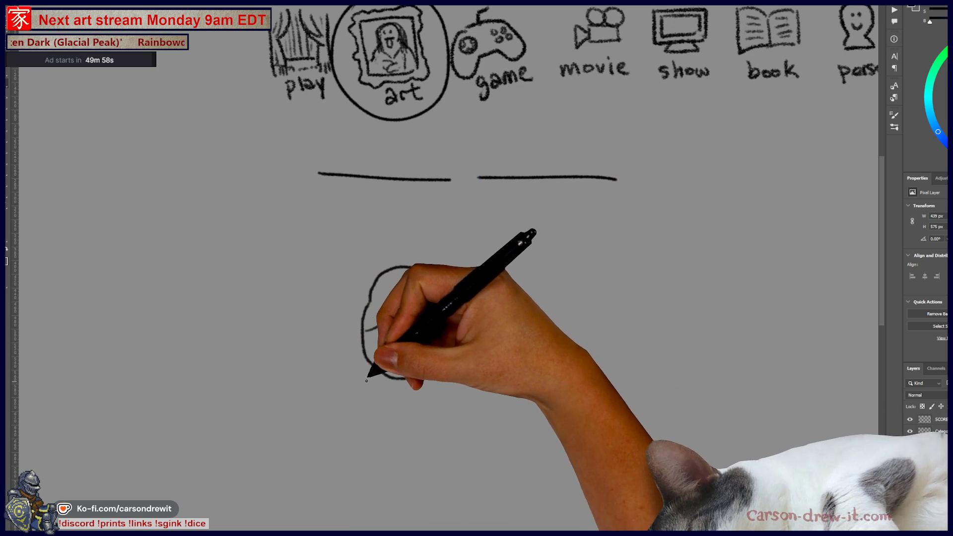
mouse_move(363, 361)
mouse_down()
mouse_move(400, 388)
mouse_move(386, 397)
mouse_move(422, 399)
mouse_move(453, 425)
mouse_up()
drag(362, 432, 373, 417)
Draw a second portrait with eye, ears, glasses and shoulders, then hide the sketch layer.
mouse_move(573, 277)
mouse_down()
mouse_move(517, 273)
mouse_move(514, 348)
mouse_move(573, 278)
mouse_up()
mouse_move(519, 300)
mouse_down()
mouse_move(515, 312)
mouse_move(545, 310)
mouse_move(551, 343)
mouse_up()
click(523, 305)
click(519, 320)
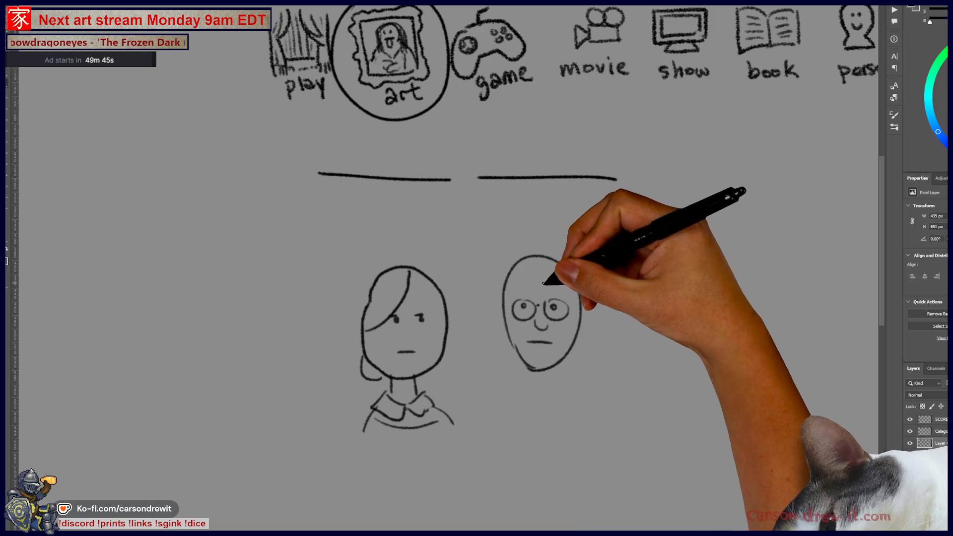
drag(502, 313, 504, 332)
drag(581, 310, 580, 330)
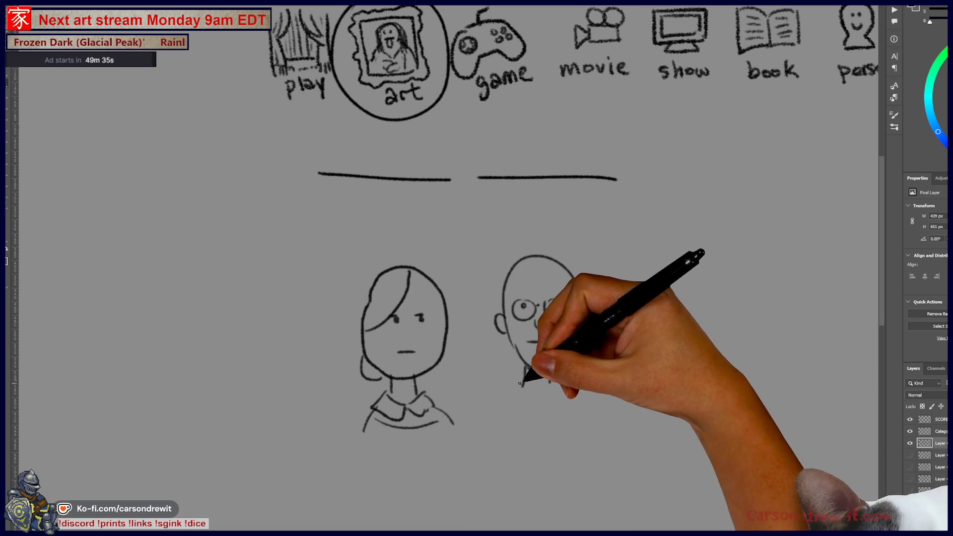
drag(489, 370, 480, 422)
drag(466, 380, 489, 447)
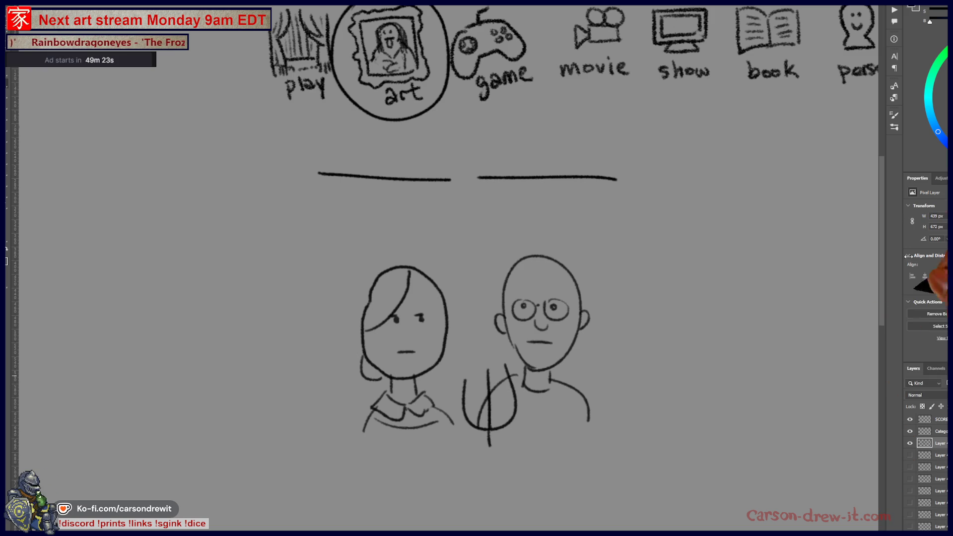
click(910, 443)
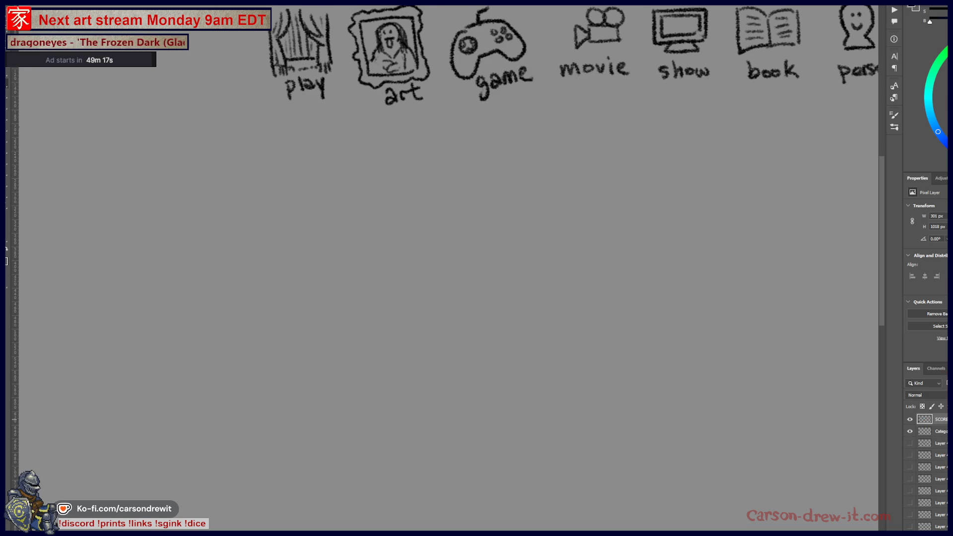
Pan to the SCORES list and add a tally mark to two of its rows.
mouse_move(335, 181)
mouse_down()
mouse_move(773, 250)
mouse_move(794, 271)
mouse_up()
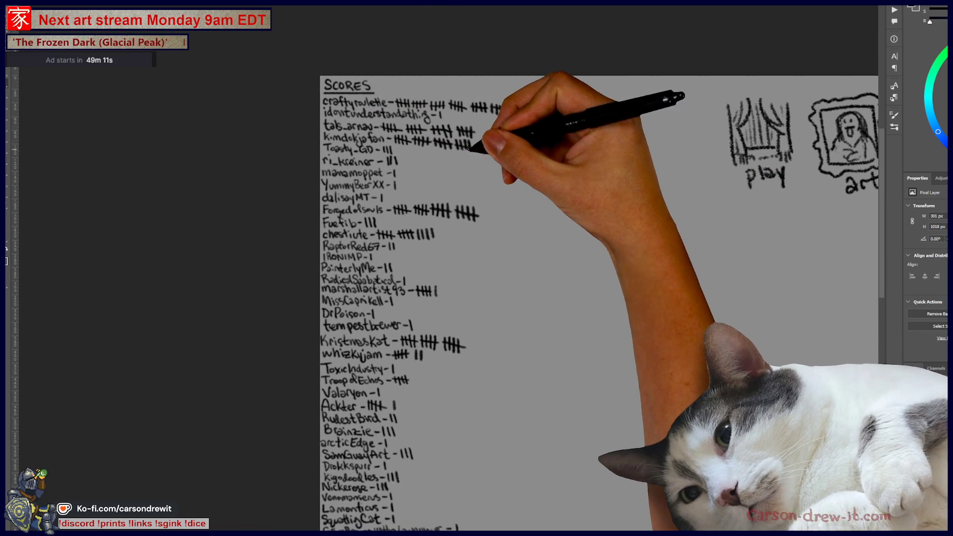
drag(487, 143, 489, 152)
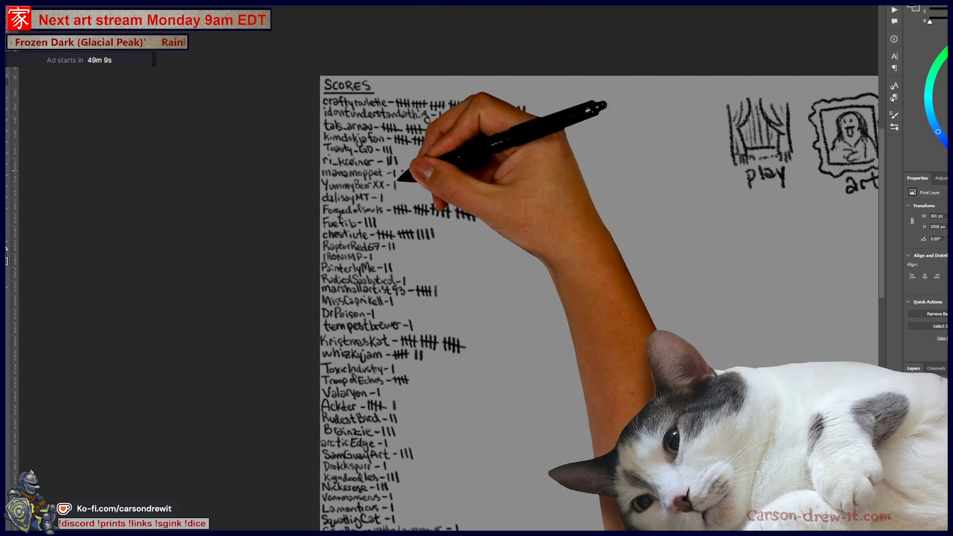
drag(431, 227, 439, 236)
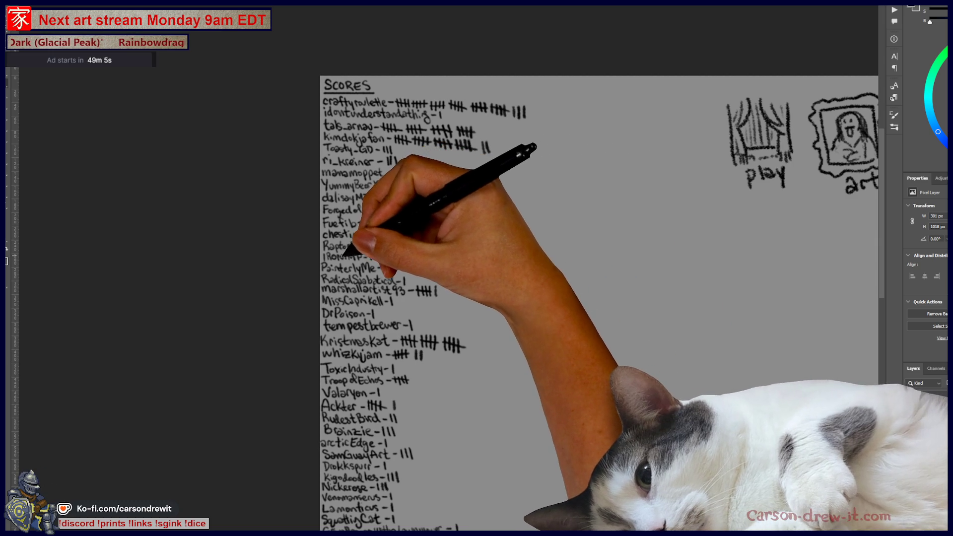
Bring the SCORES header back into view, then switch to the Discord window.
scroll(453, 272, down, 5)
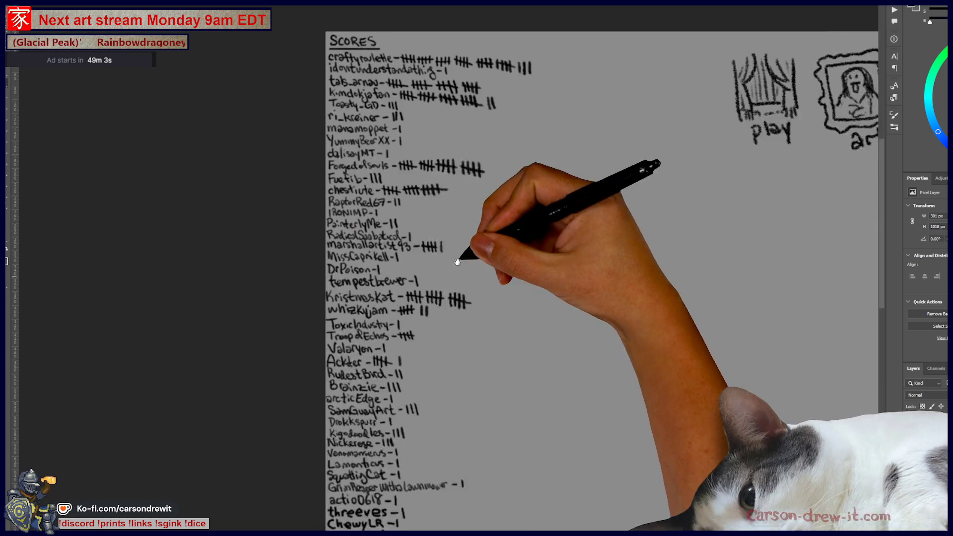
mouse_move(459, 190)
mouse_down()
mouse_move(443, 301)
mouse_move(446, 143)
mouse_up()
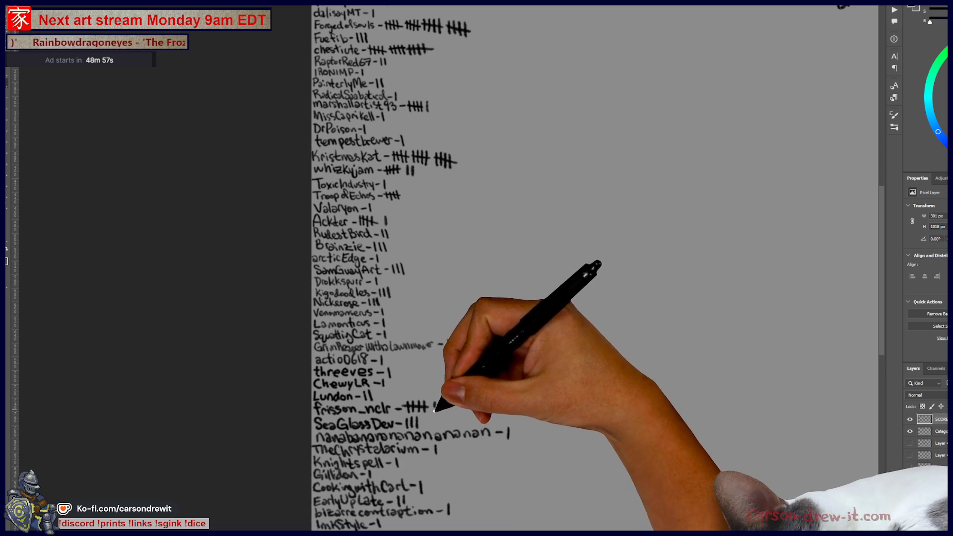
mouse_move(543, 311)
mouse_down()
mouse_move(512, 334)
mouse_move(493, 380)
mouse_up()
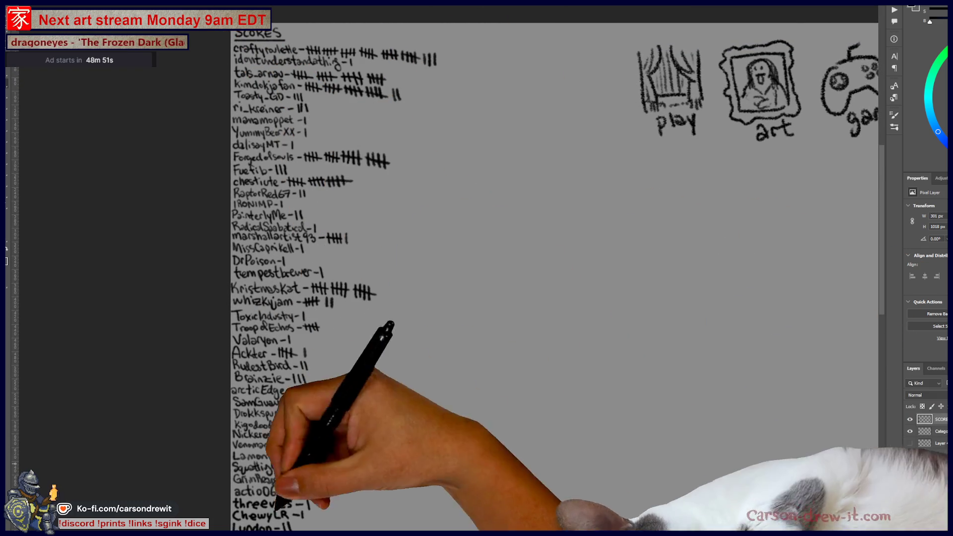
mouse_move(332, 528)
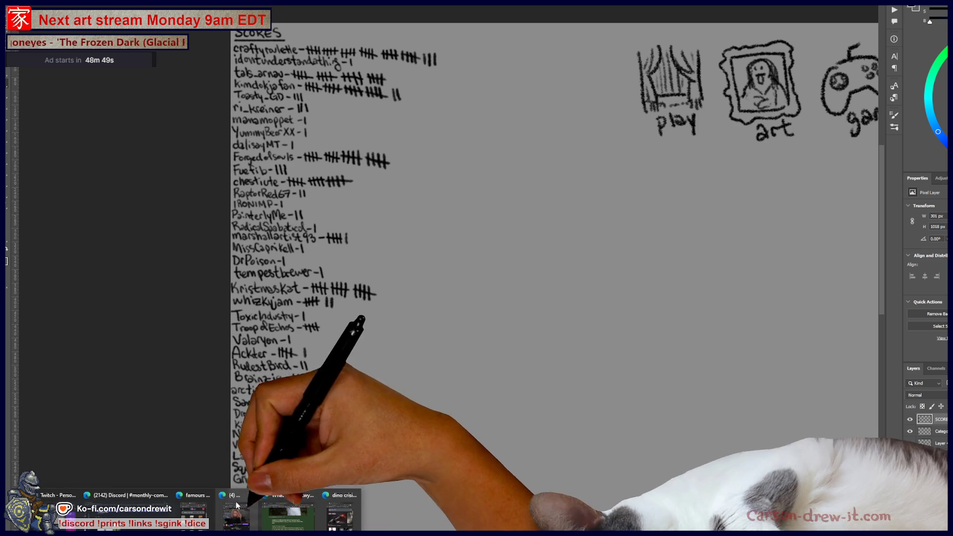
click(332, 527)
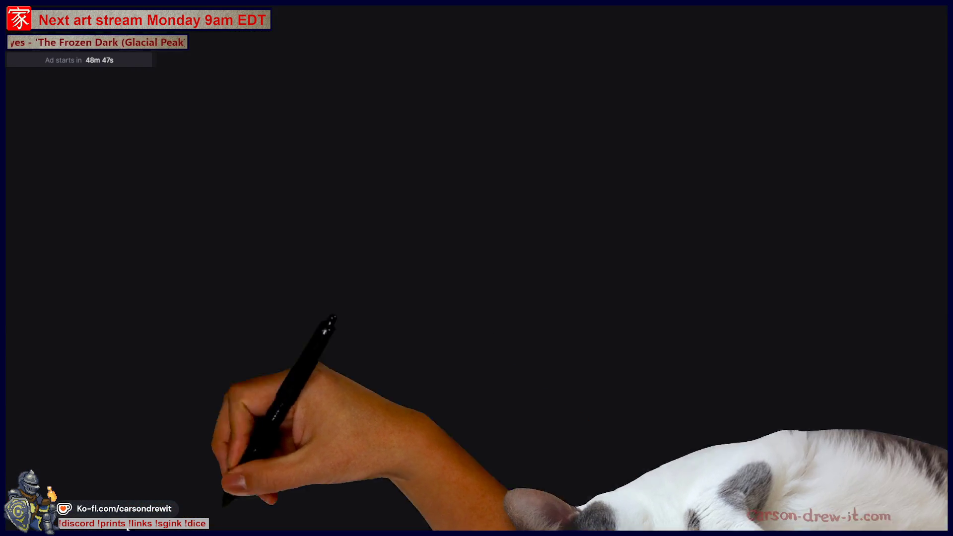
React to the 3D hooded character post with a crowned emoji and a person emoji.
scroll(844, 327, down, 1)
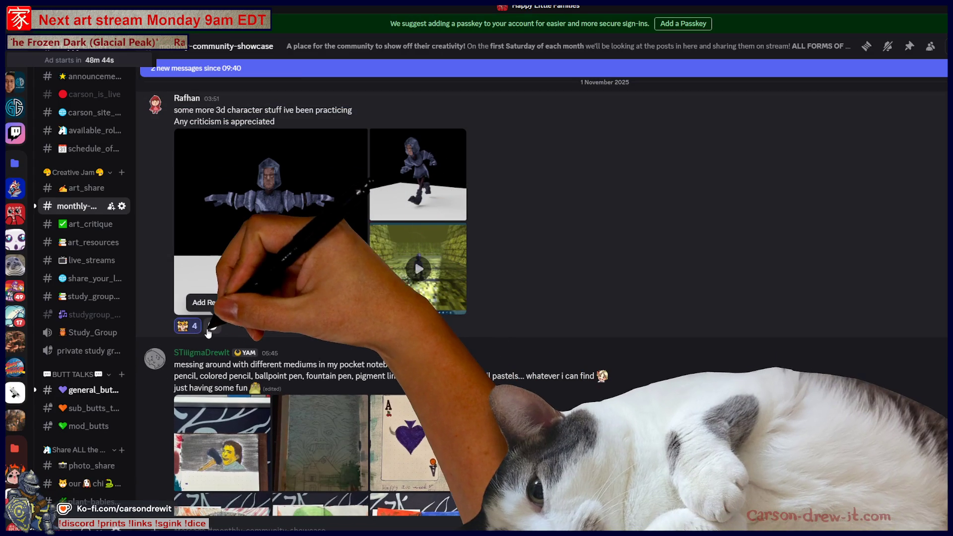
click(211, 327)
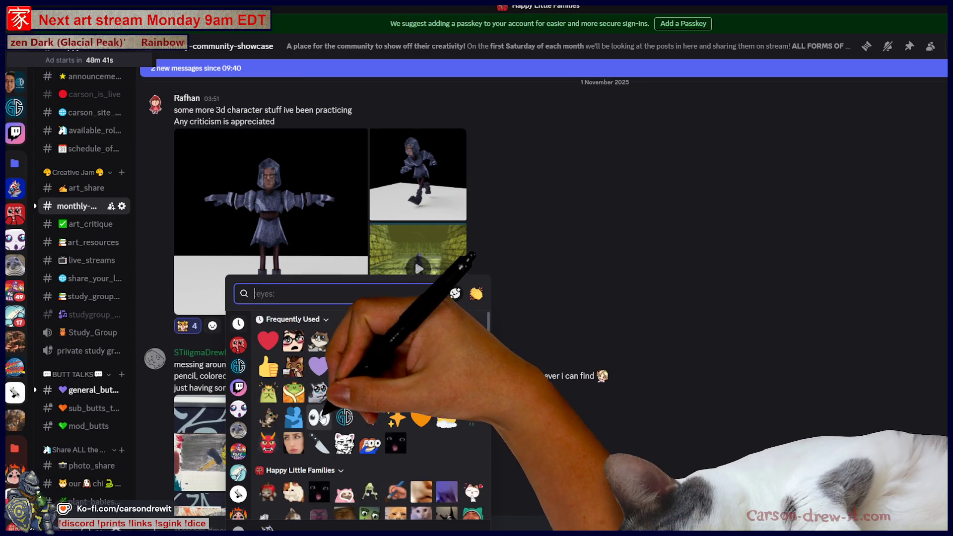
click(268, 392)
click(243, 327)
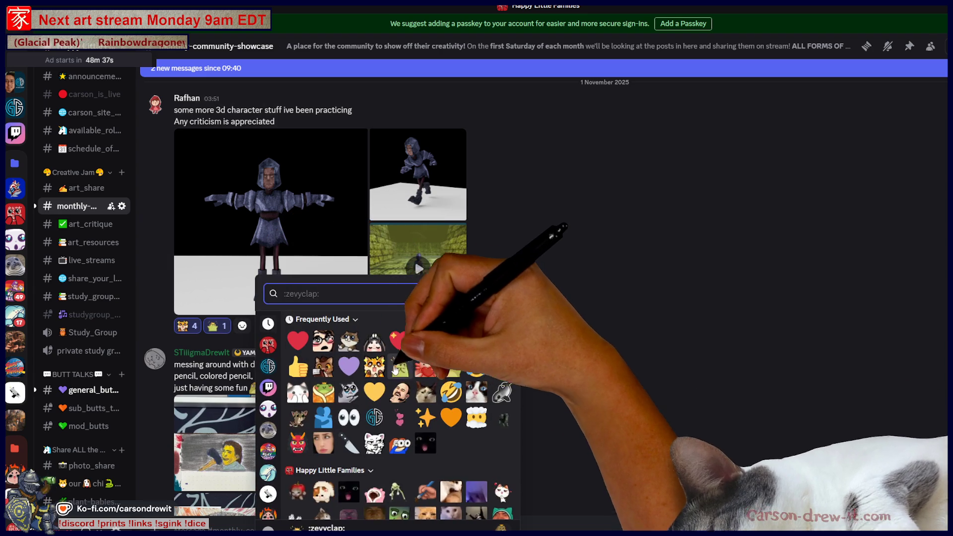
click(385, 365)
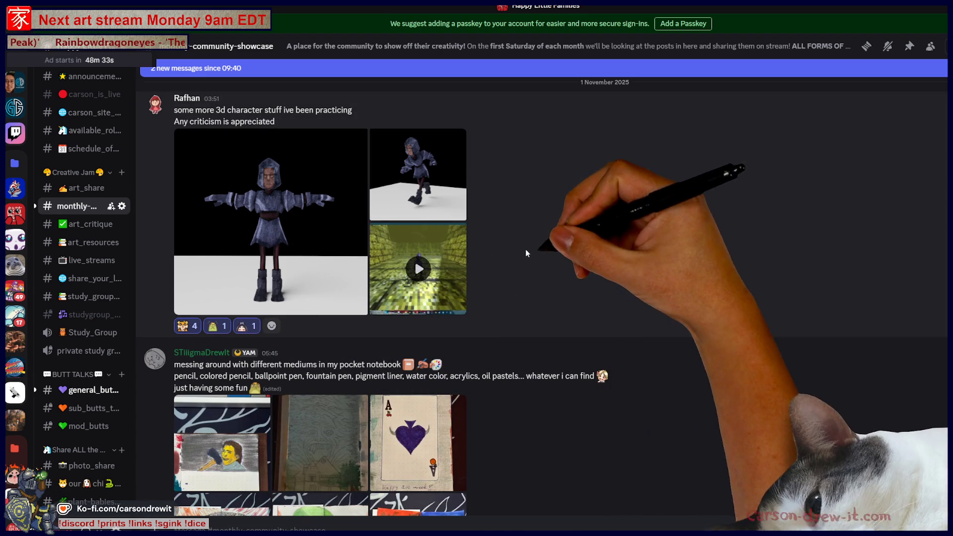
Add a frog emoji from The Frog Pond set as a reaction to the post.
click(271, 327)
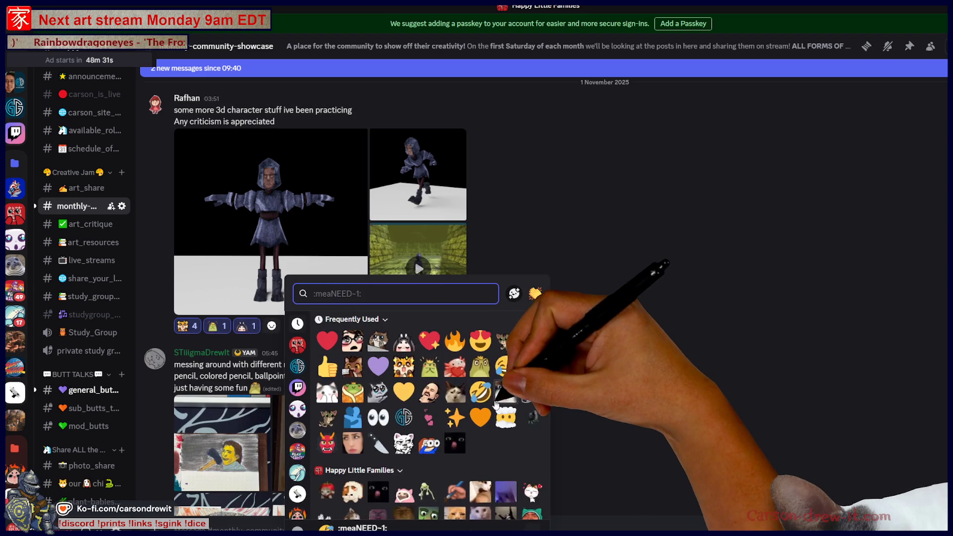
scroll(422, 437, down, 3)
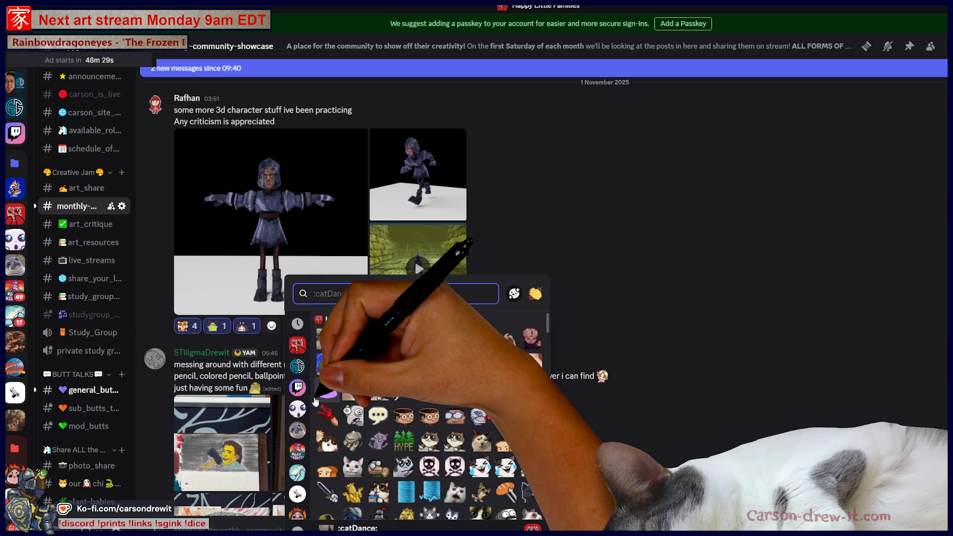
click(298, 430)
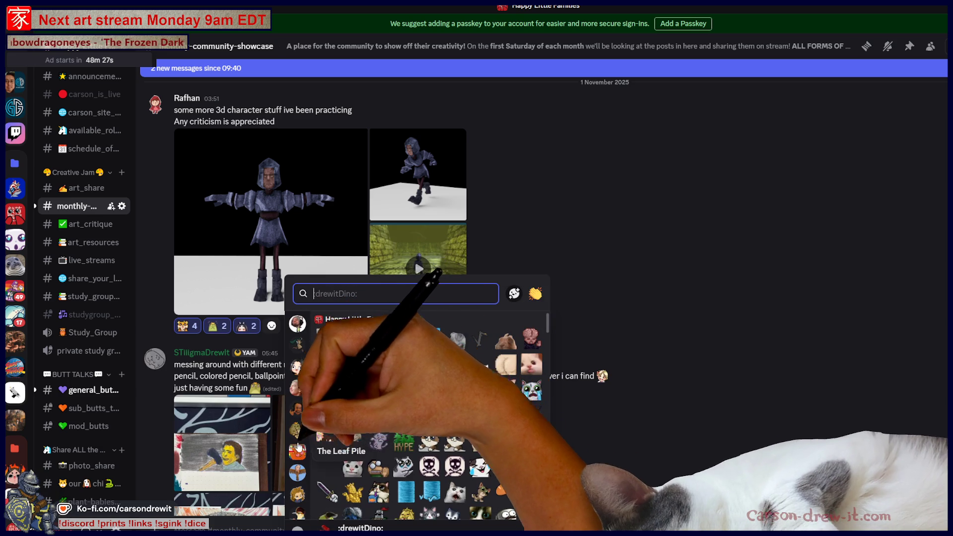
scroll(459, 412, down, 3)
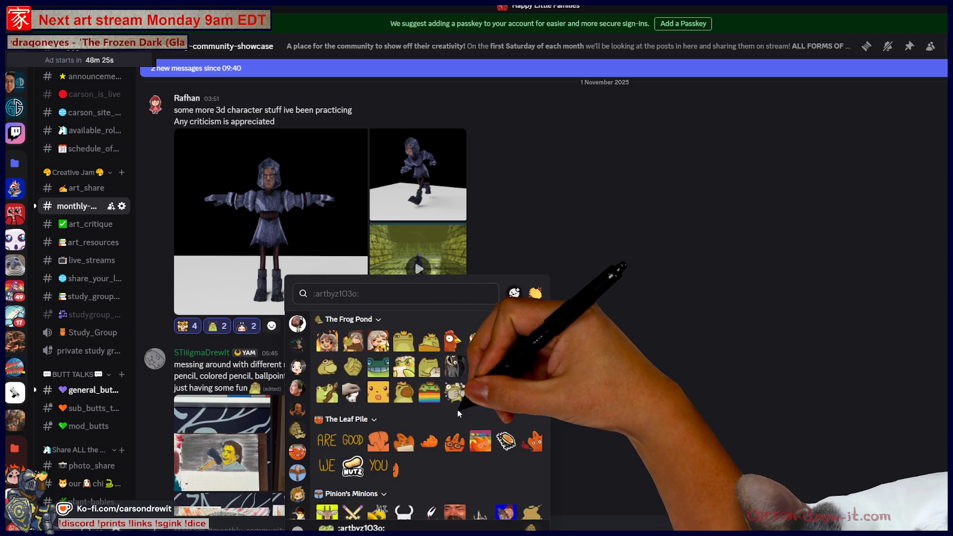
scroll(526, 441, up, 4)
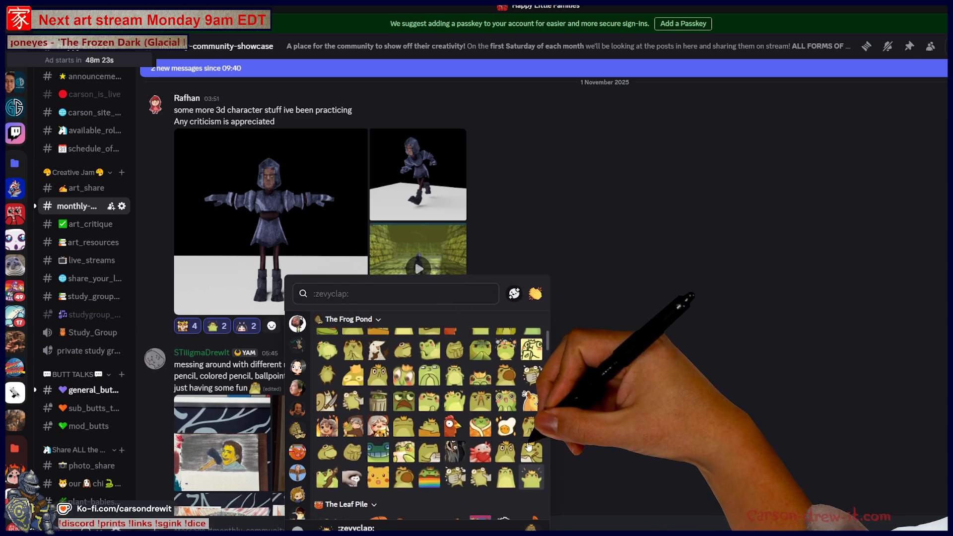
scroll(515, 448, down, 3)
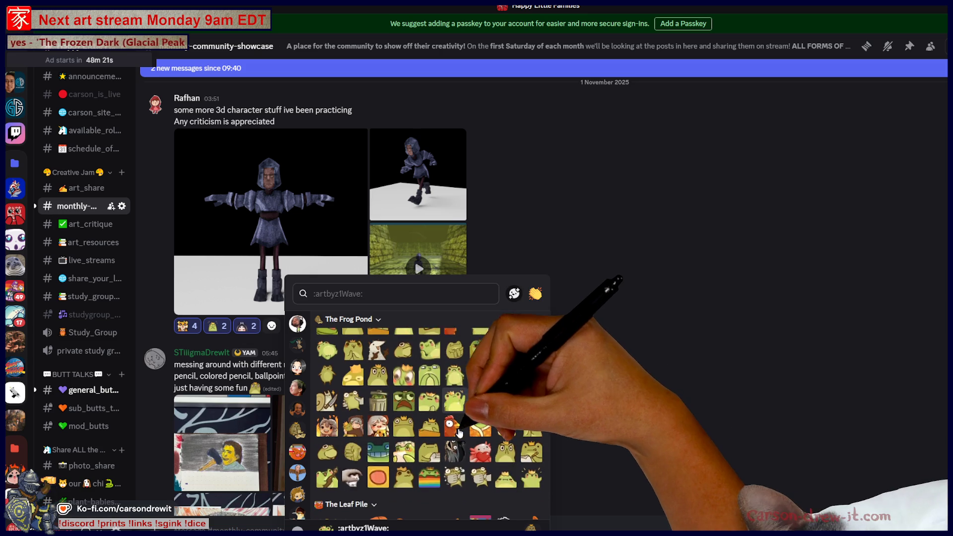
click(357, 454)
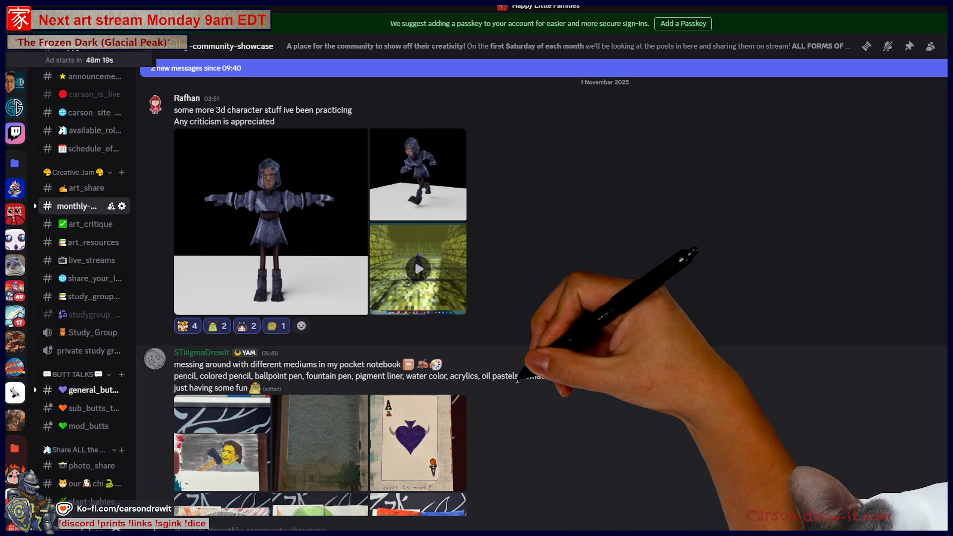
scroll(630, 316, down, 3)
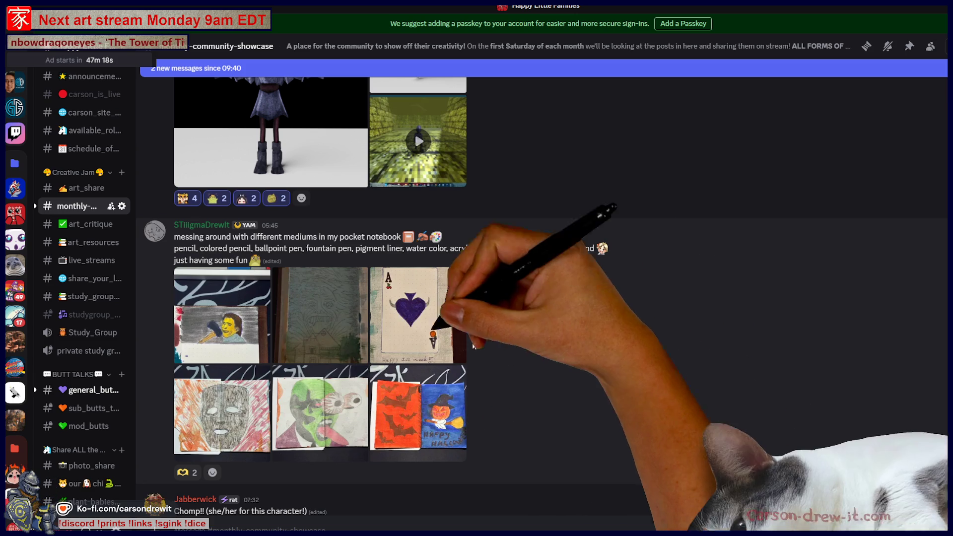
click(219, 323)
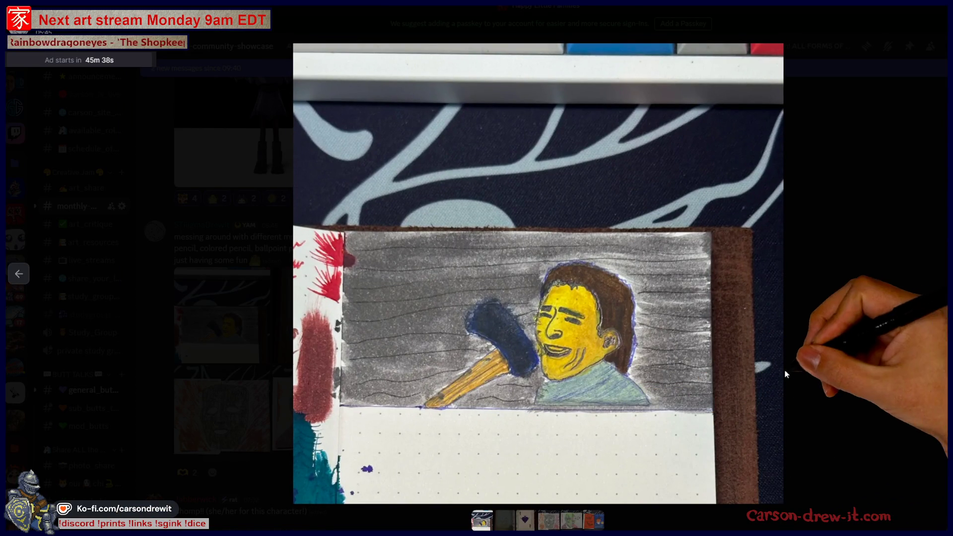
Zoom into the house-and-face sketch and its house and tree, then advance to the ace card.
key(Right)
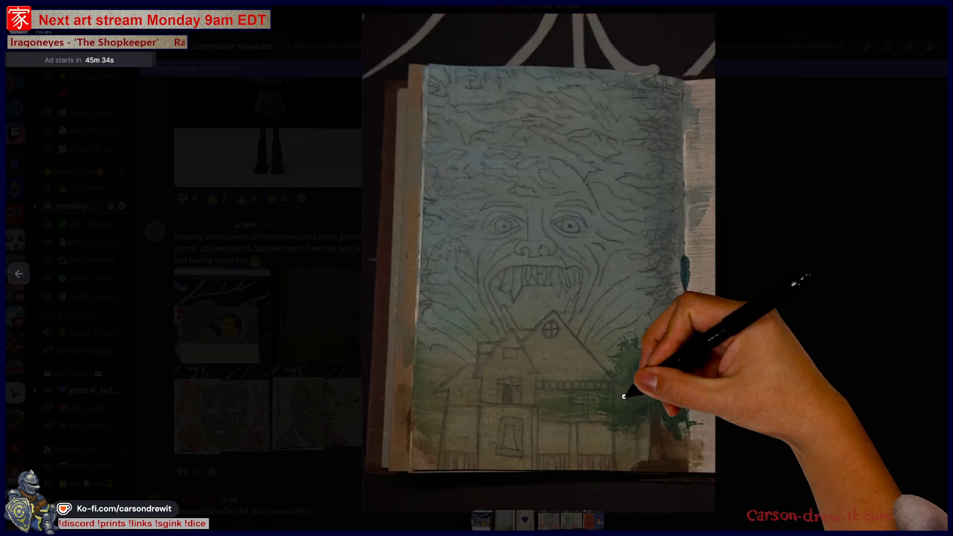
click(631, 392)
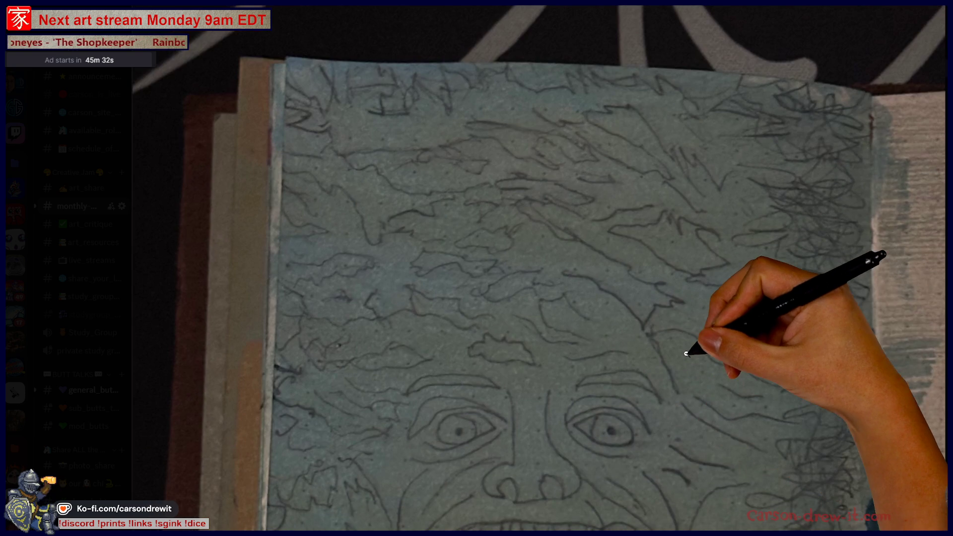
scroll(826, 333, down, 5)
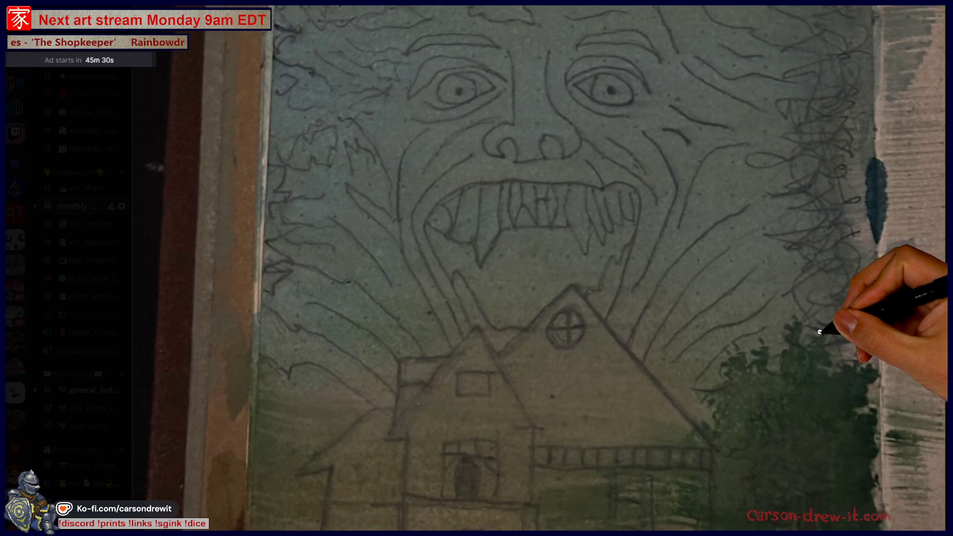
scroll(813, 332, down, 3)
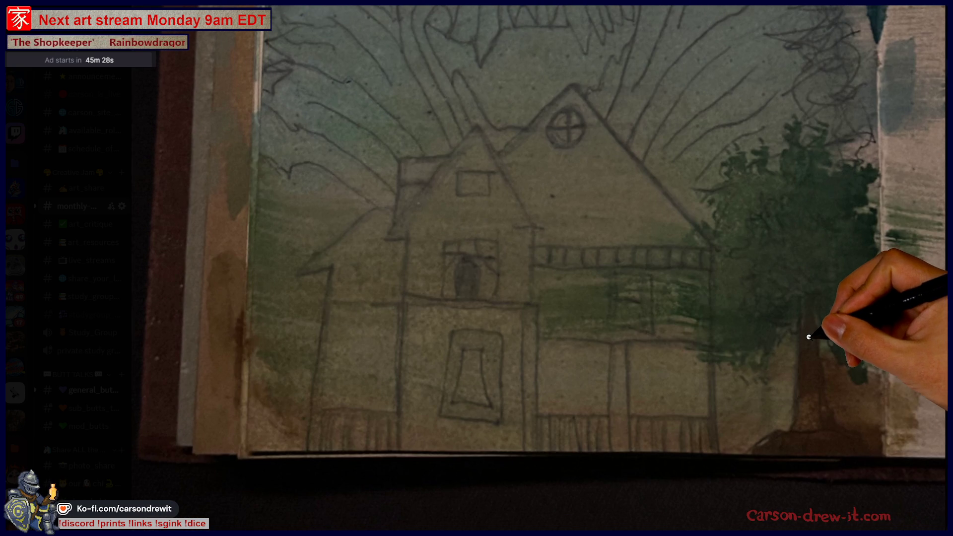
scroll(773, 384, up, 8)
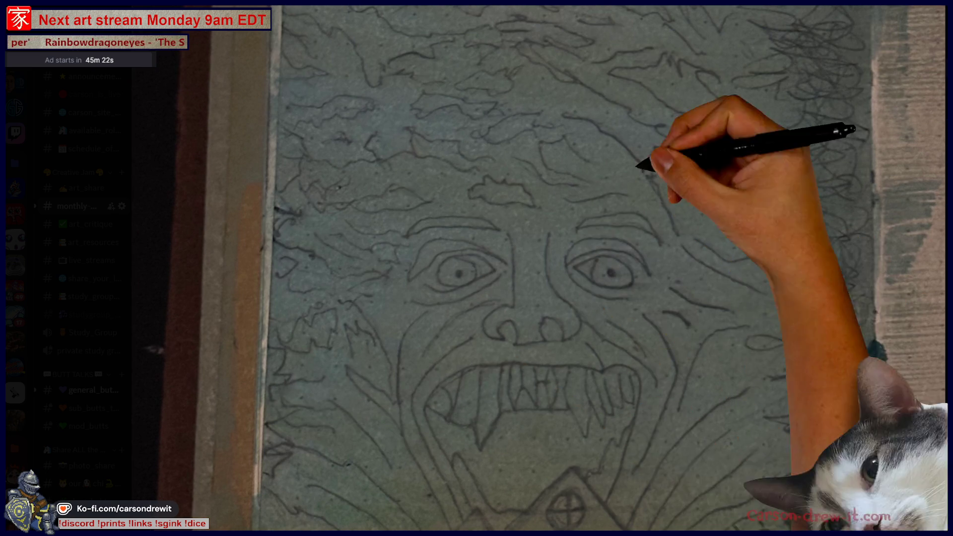
click(713, 320)
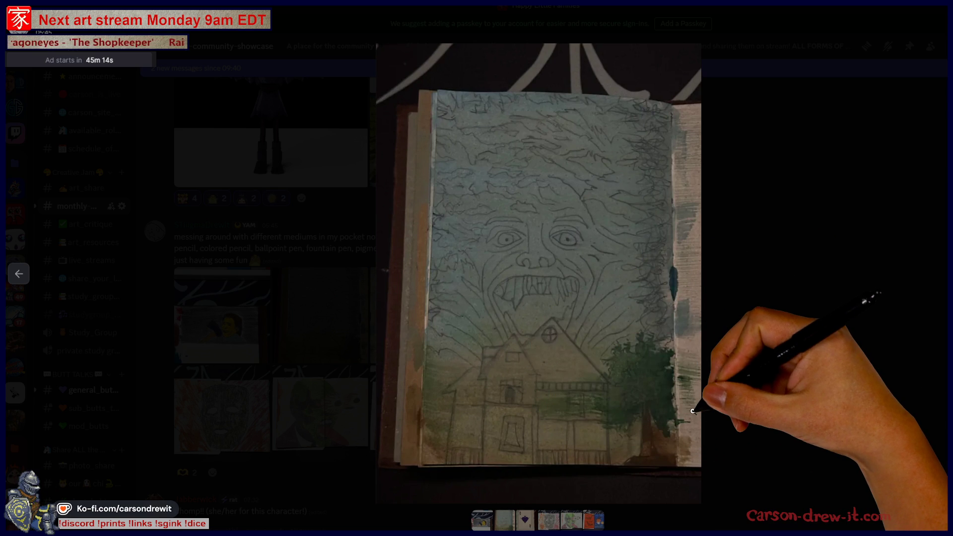
click(656, 434)
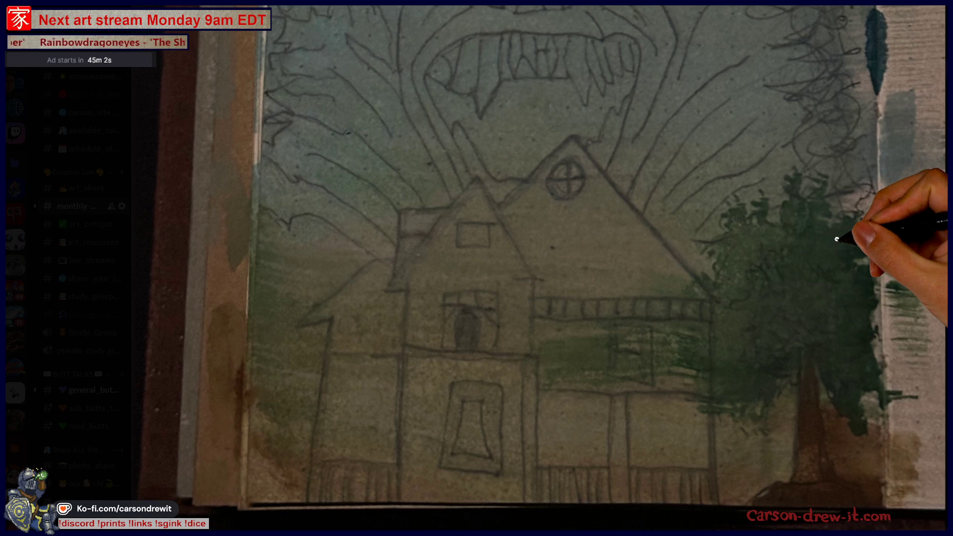
click(816, 283)
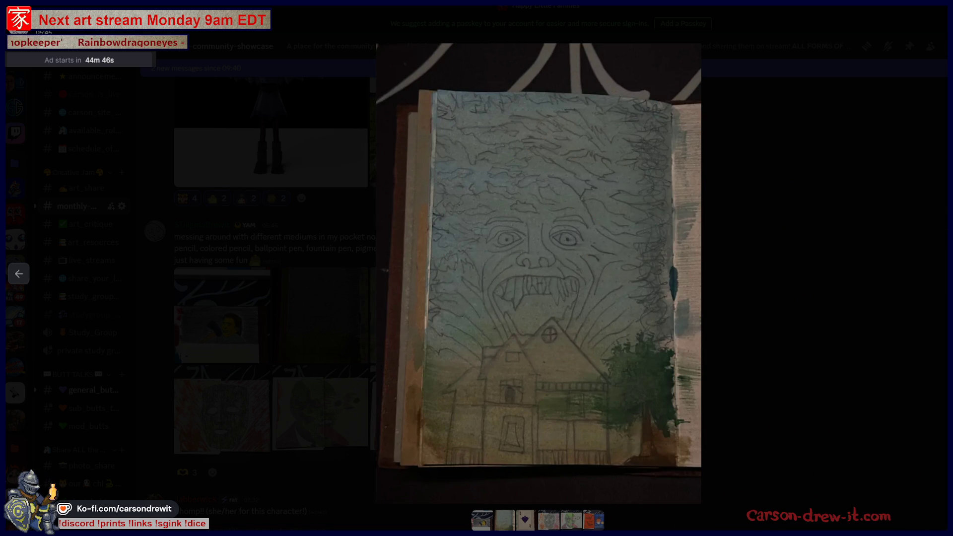
key(Right)
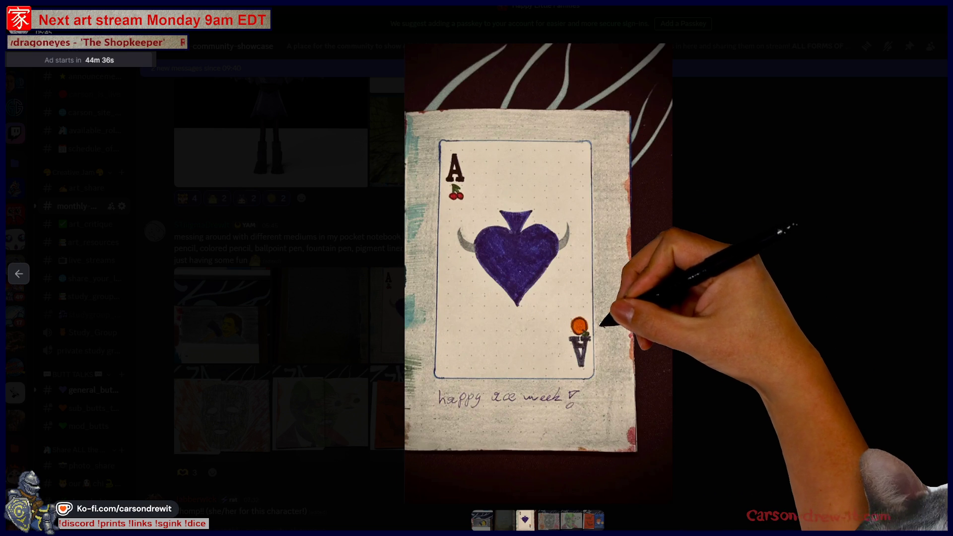
Zoom in on the ace card's lower half, then advance to the wooden mask painting.
scroll(502, 400, up, 5)
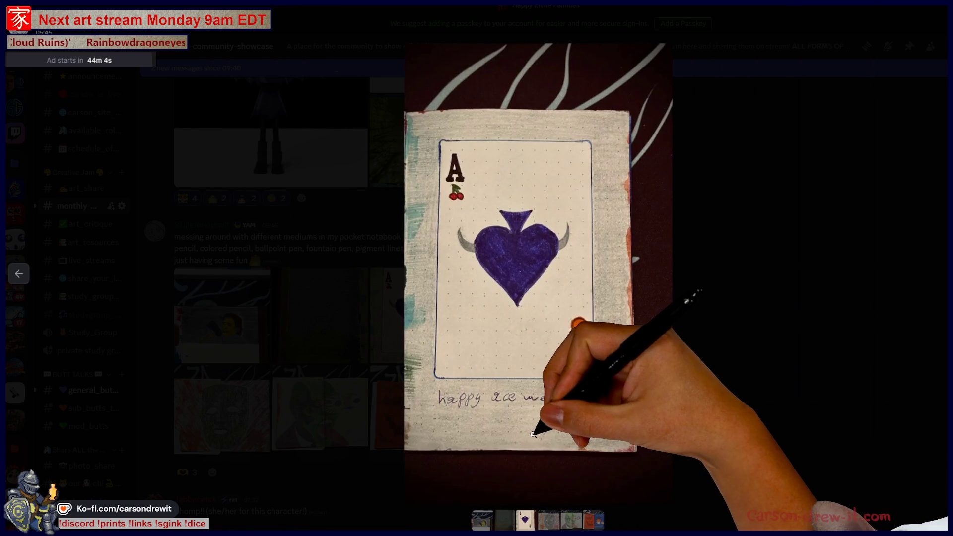
click(533, 434)
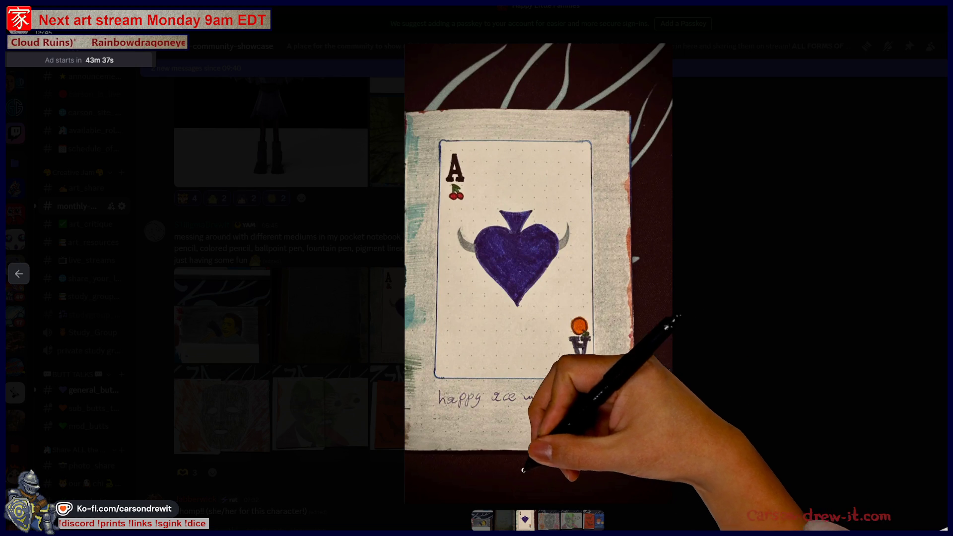
key(Right)
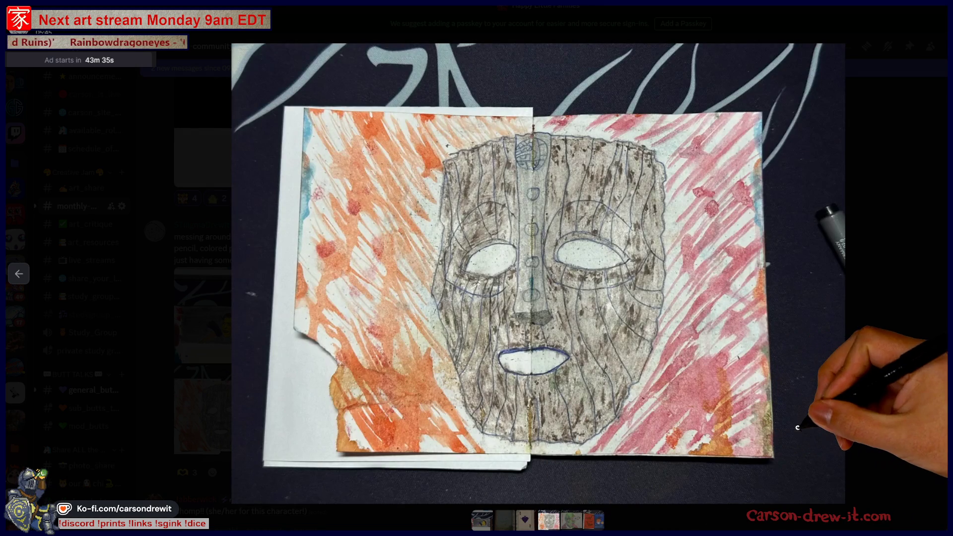
Bring up the wooden mask painting, scroll around it zoomed in, then zoom out.
click(571, 520)
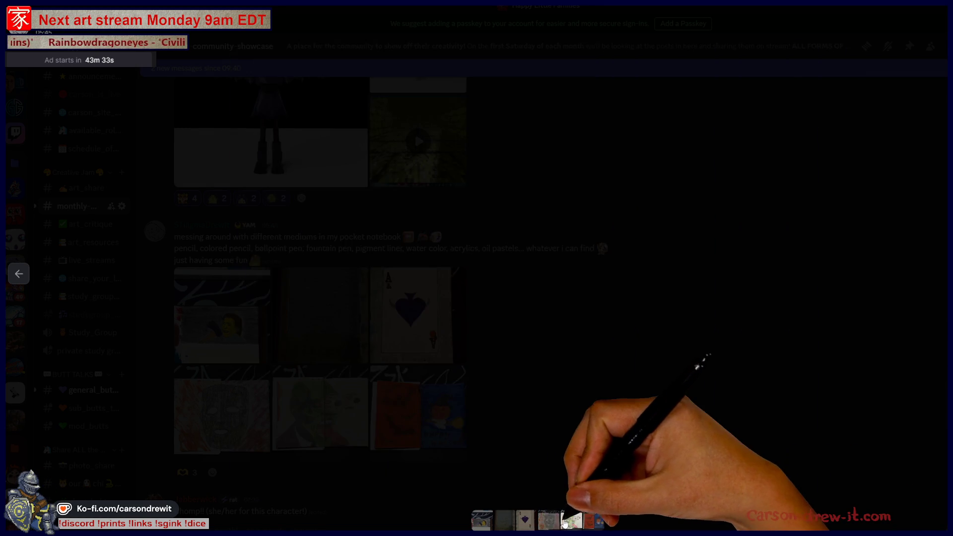
click(542, 522)
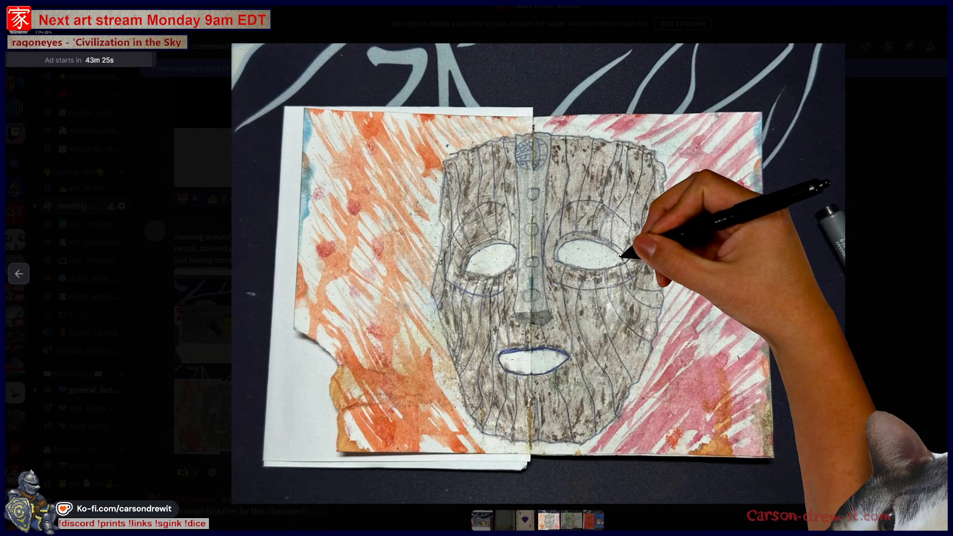
scroll(620, 257, up, 3)
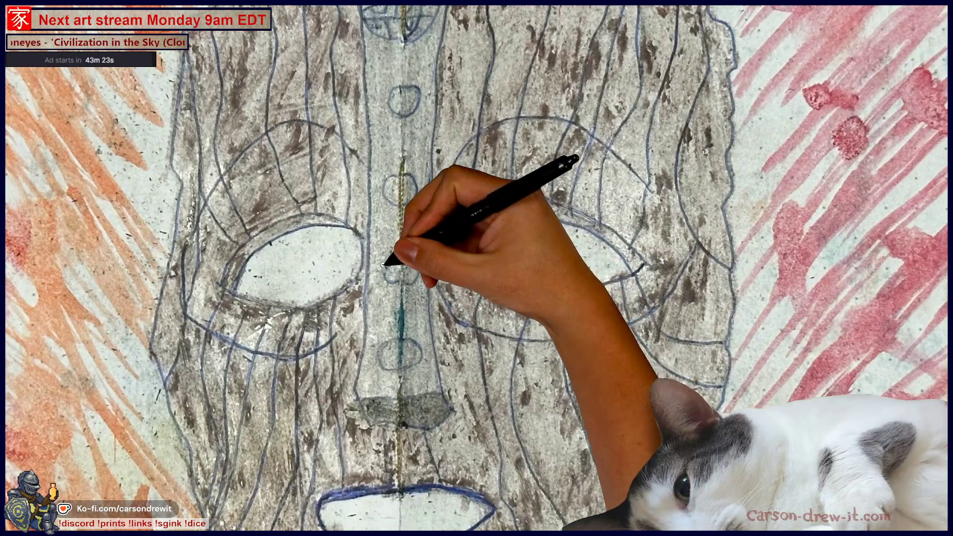
scroll(481, 215, up, 1)
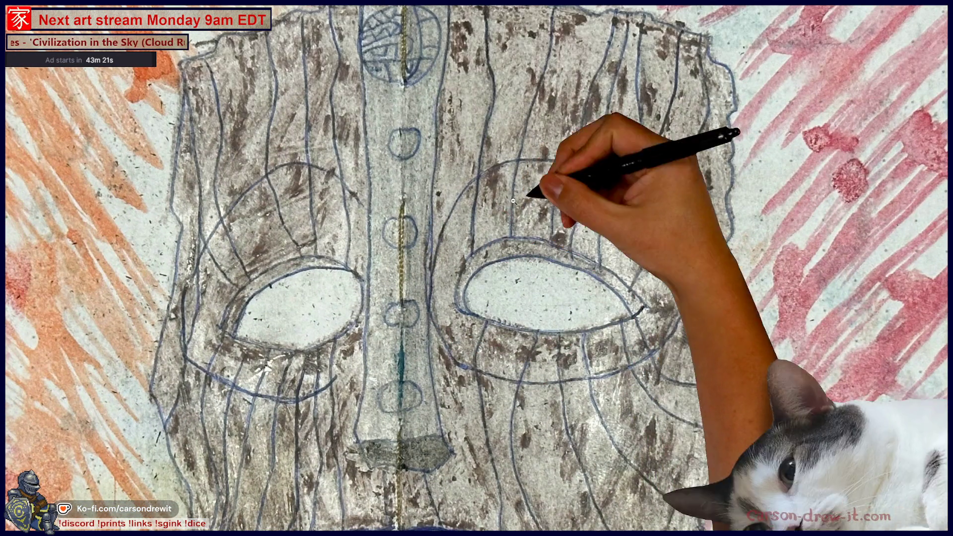
scroll(551, 185, up, 1)
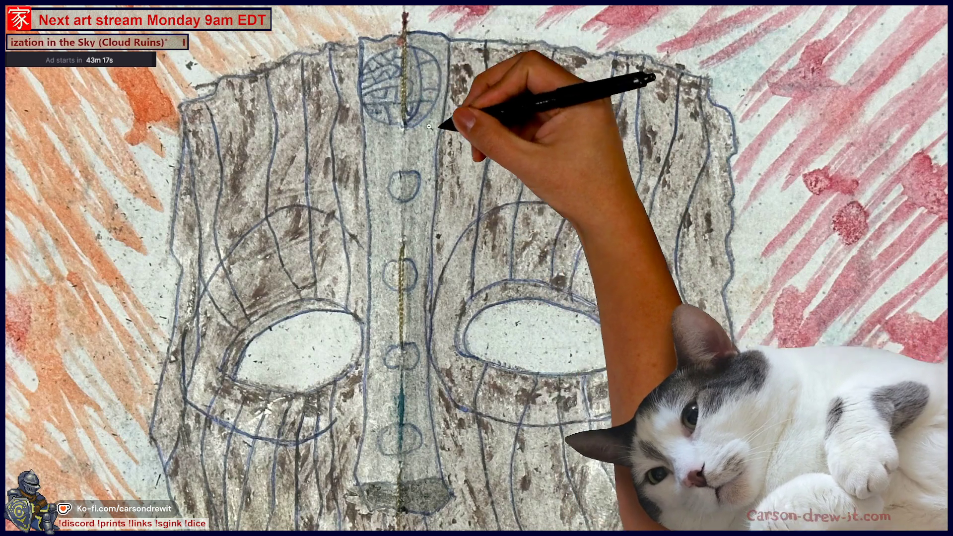
click(537, 120)
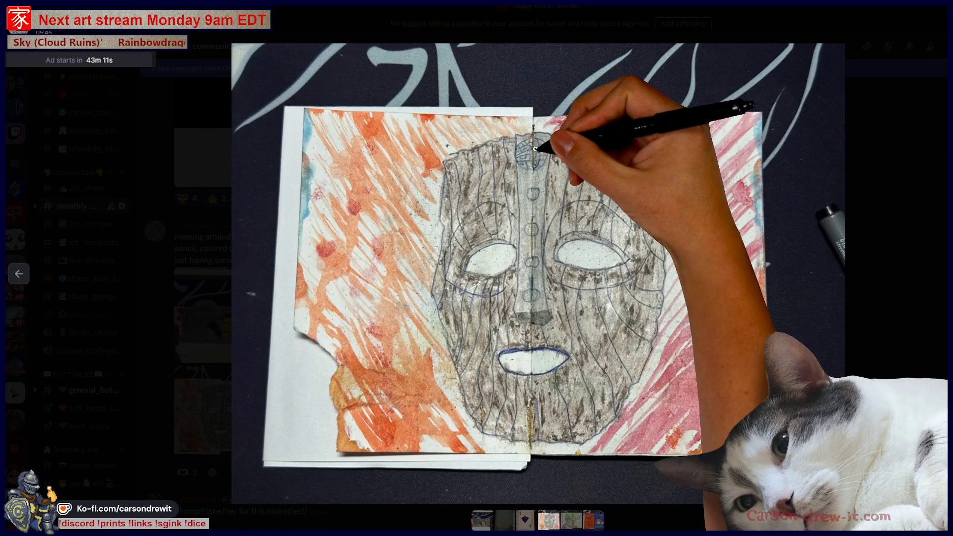
Inspect close-ups of the mask and its cheek, then switch to the green-face drawing.
click(529, 421)
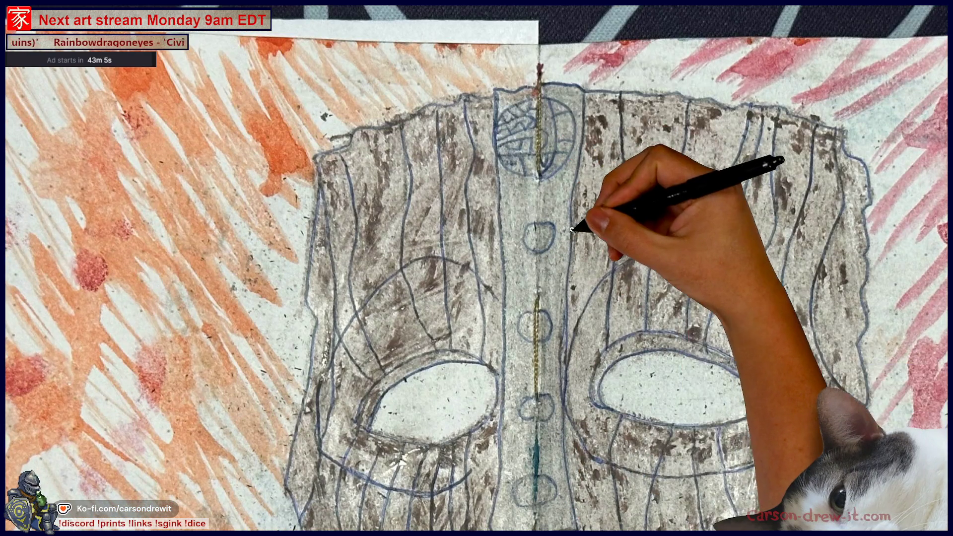
click(573, 222)
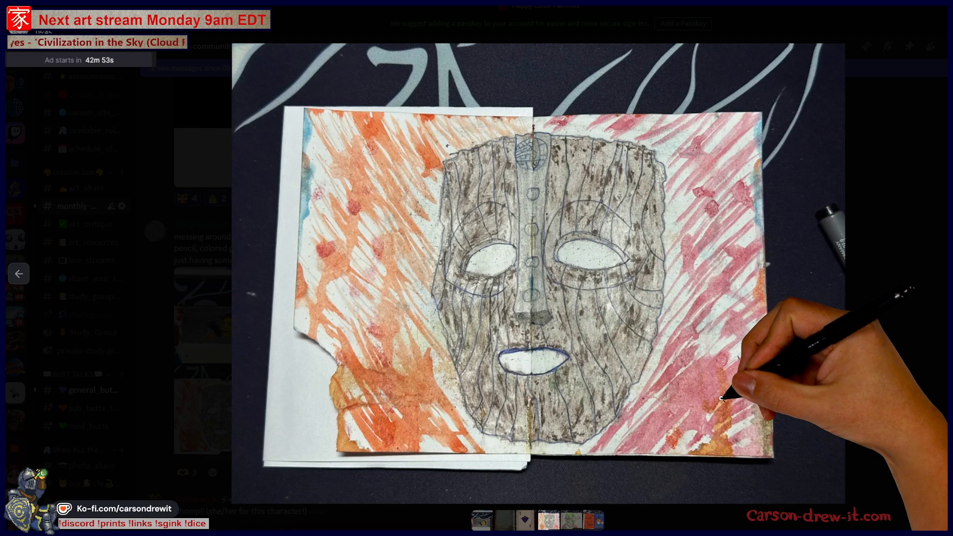
click(612, 370)
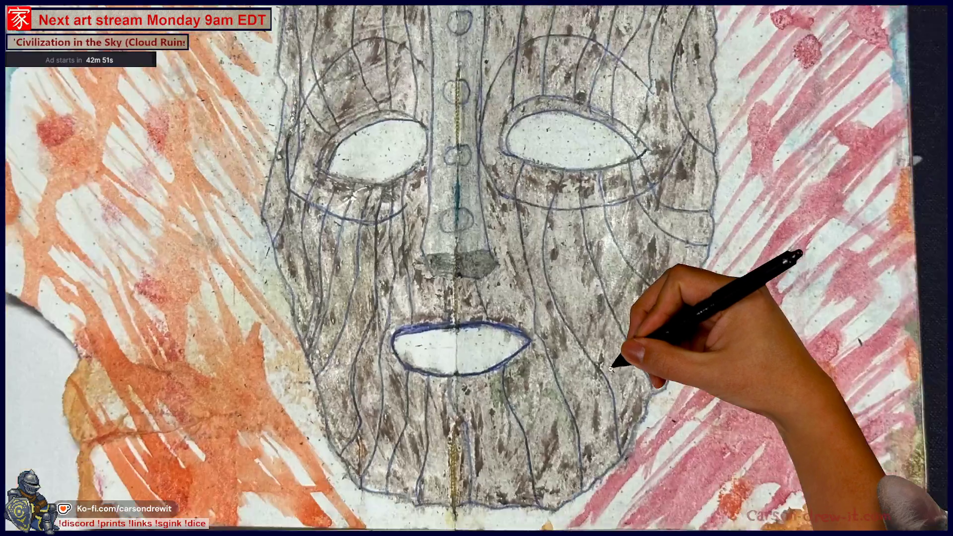
scroll(731, 222, up, 5)
scroll(731, 229, up, 1)
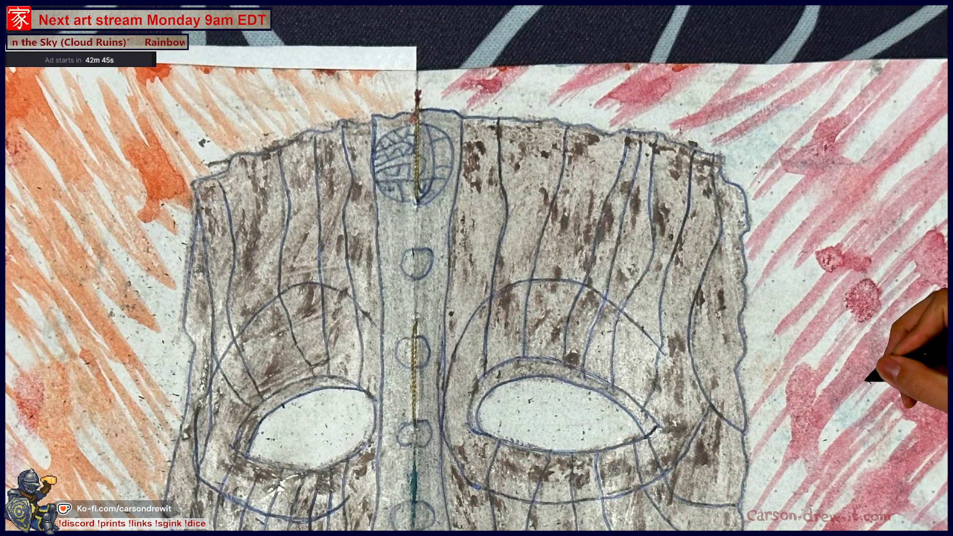
click(833, 368)
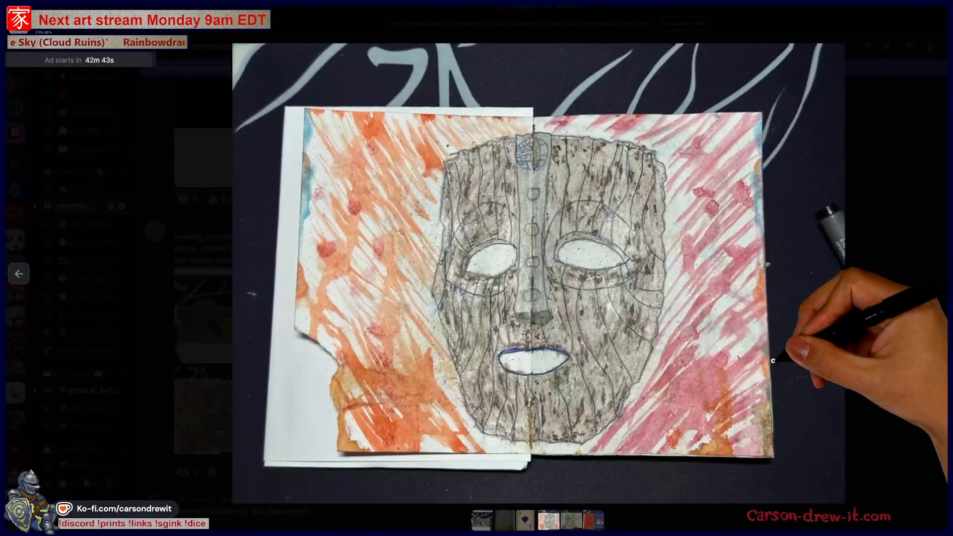
click(549, 521)
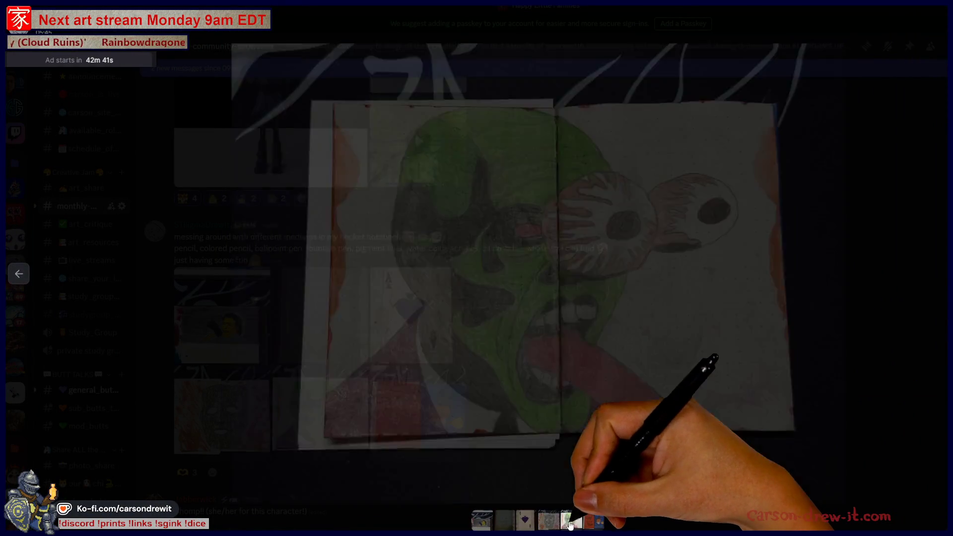
Zoom into the green face's bulging eyeball, then move on to the Halloween bats-and-pumpkin spread.
click(529, 308)
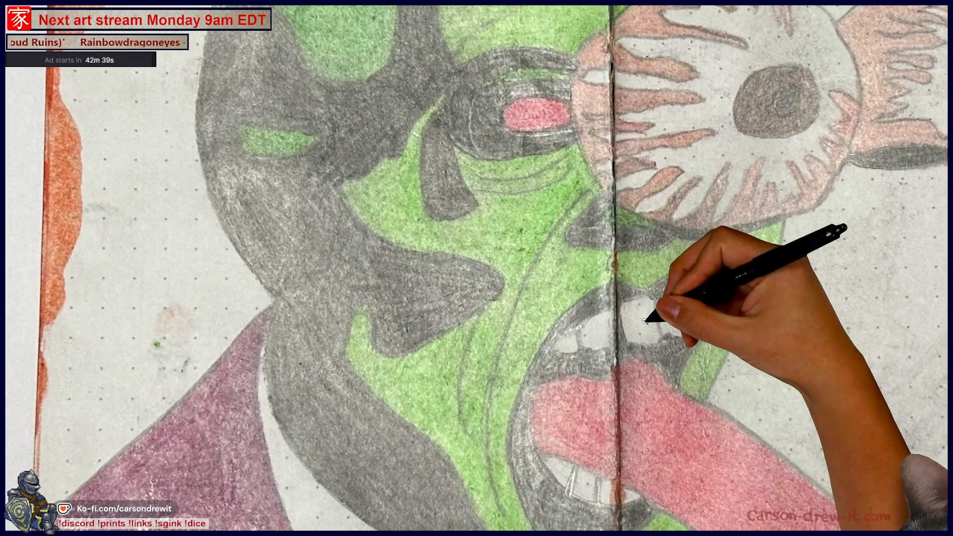
scroll(651, 317, up, 3)
scroll(653, 316, right, 5)
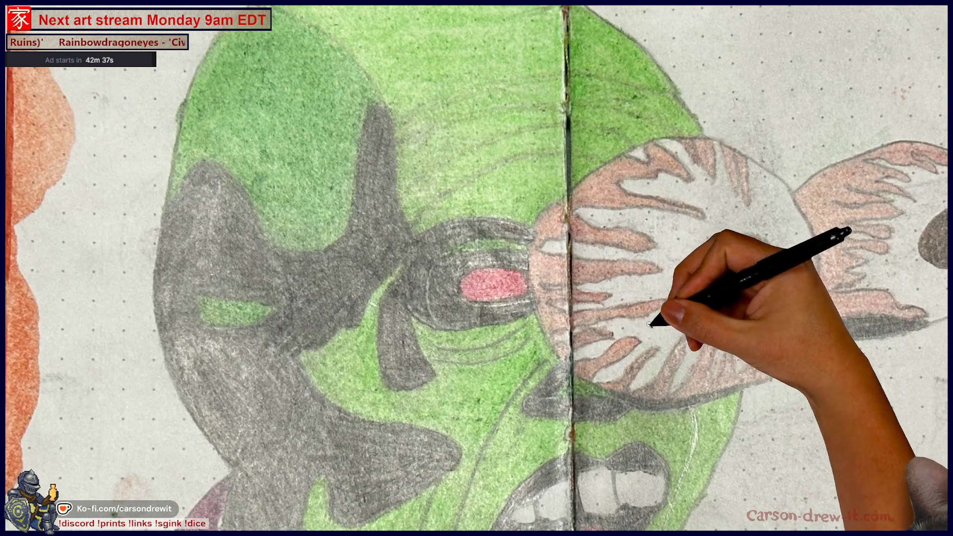
click(828, 411)
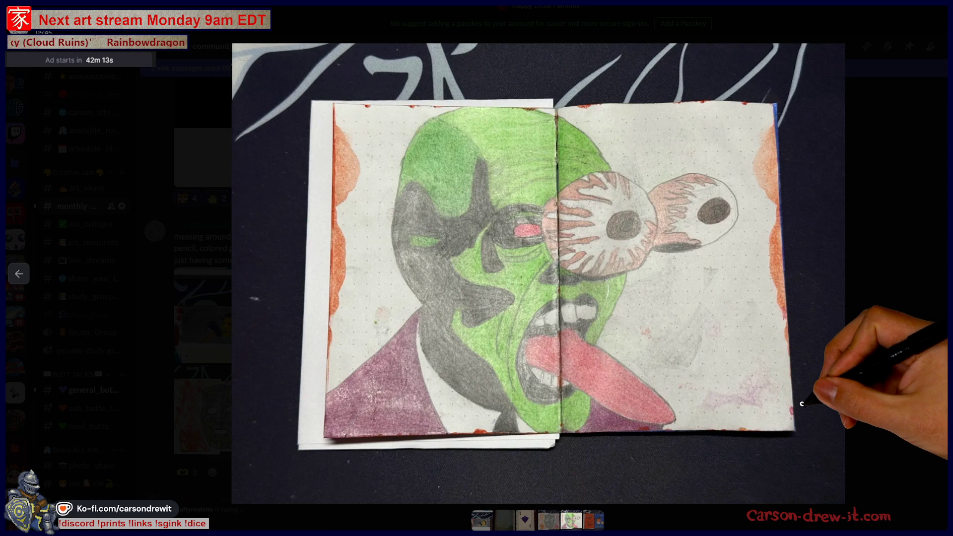
click(590, 523)
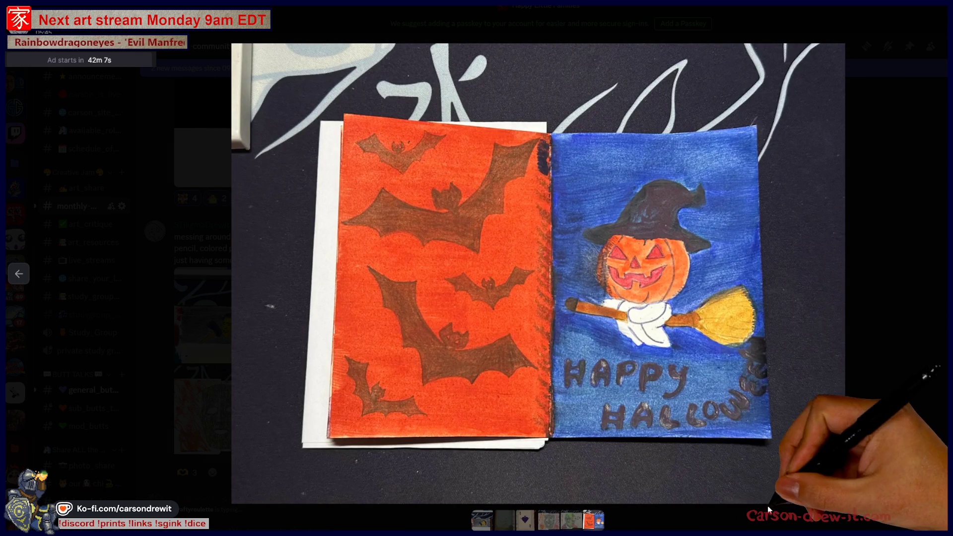
Magnify the Halloween pumpkin and broom, return to full view, and close the artwork viewer.
click(638, 319)
click(759, 332)
click(770, 336)
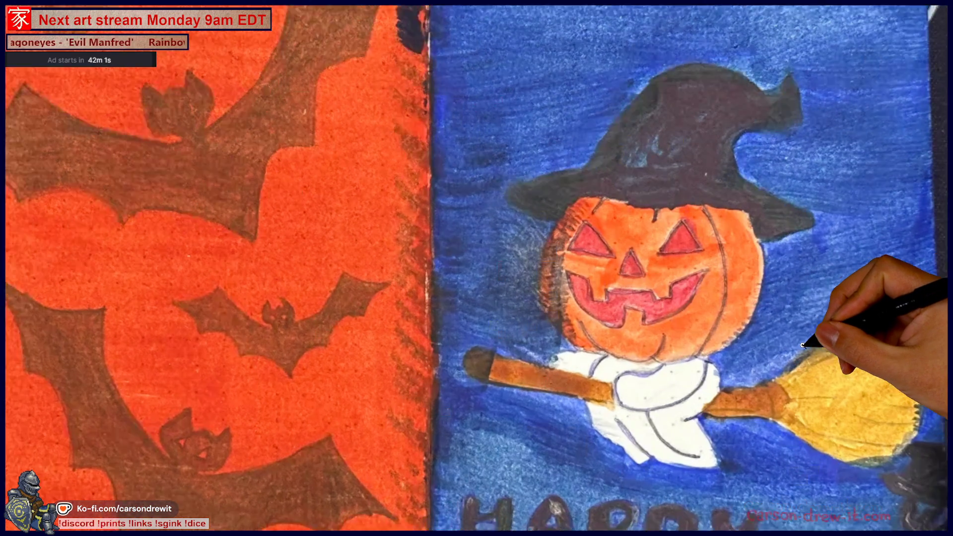
click(803, 343)
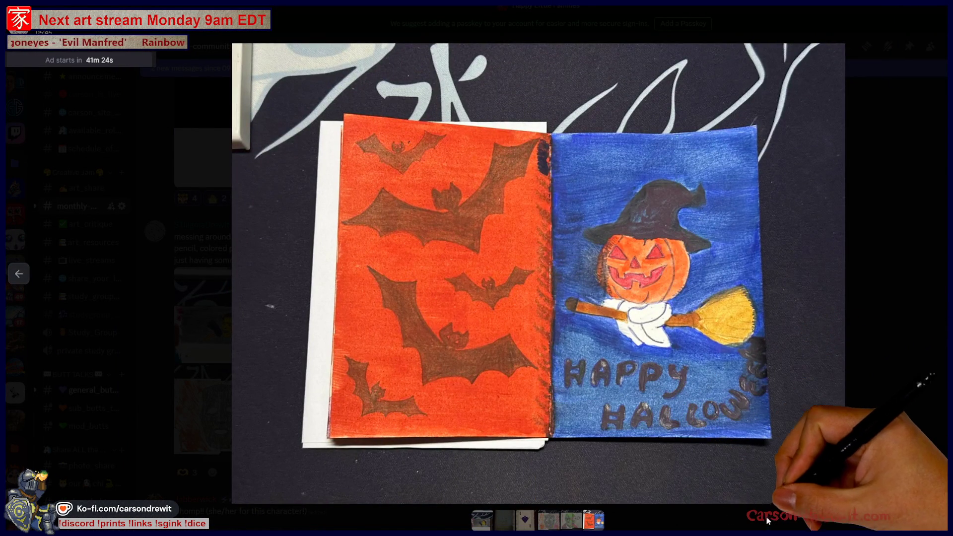
click(751, 526)
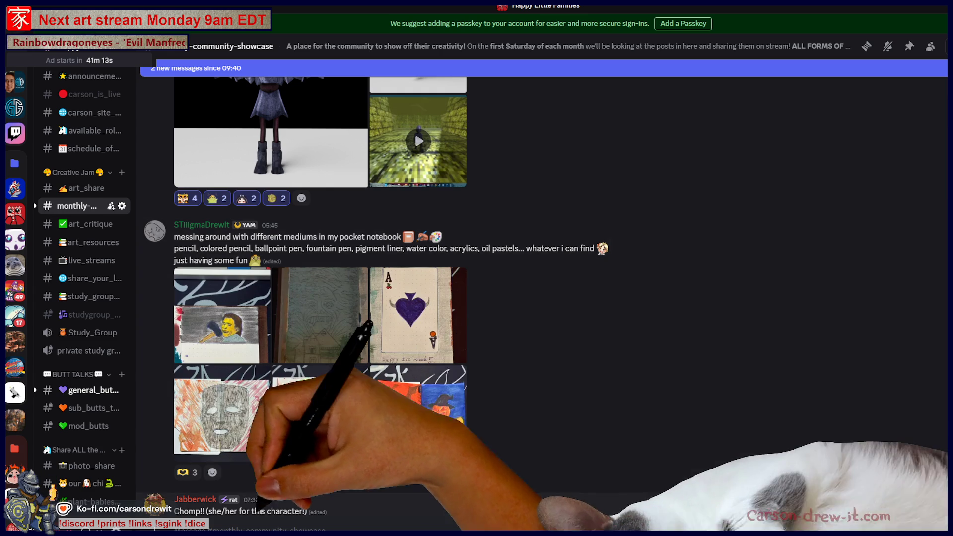
Add your heart-hands reaction to the notebook post, raising its count to 4.
click(183, 472)
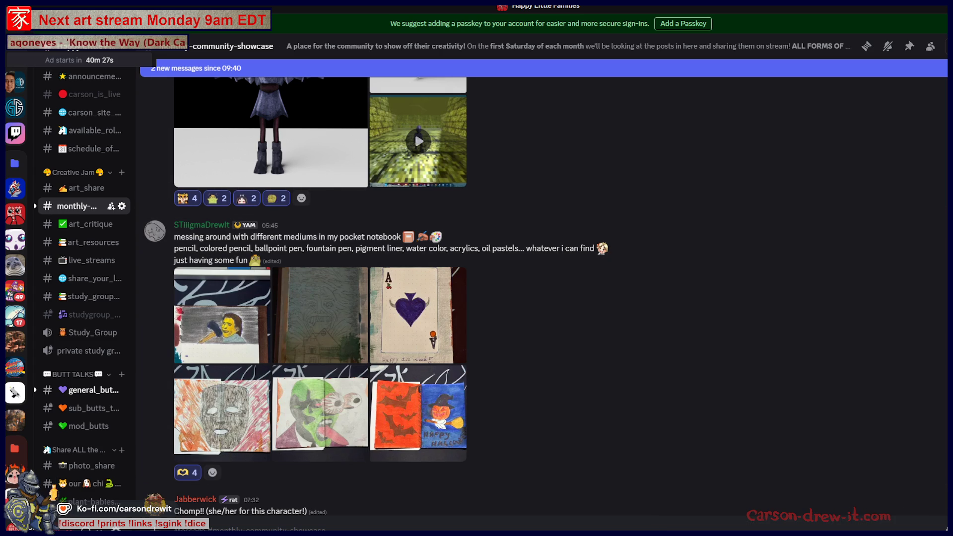
scroll(627, 380, down, 3)
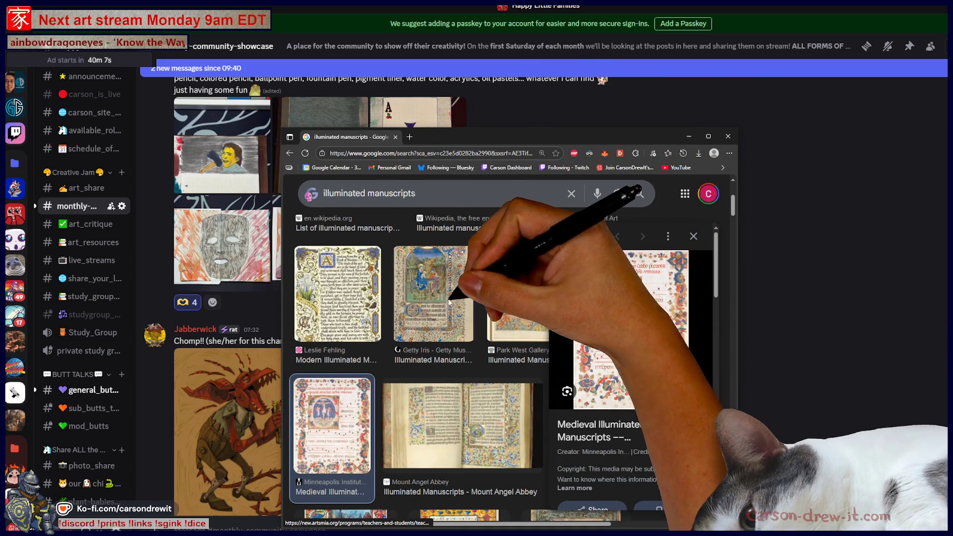
Open the University of Leeds manuscript image in a new tab and view it full size.
click(453, 420)
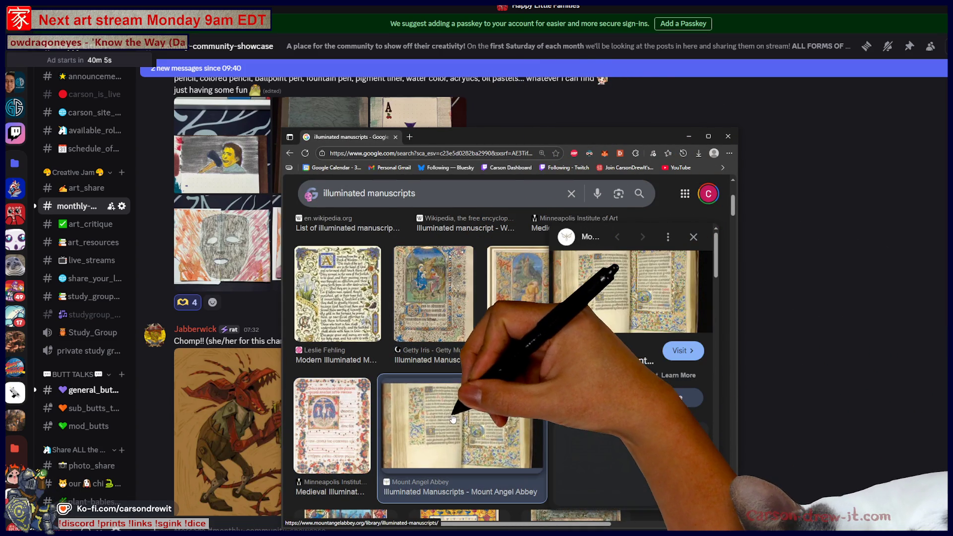
scroll(626, 388, down, 3)
click(615, 436)
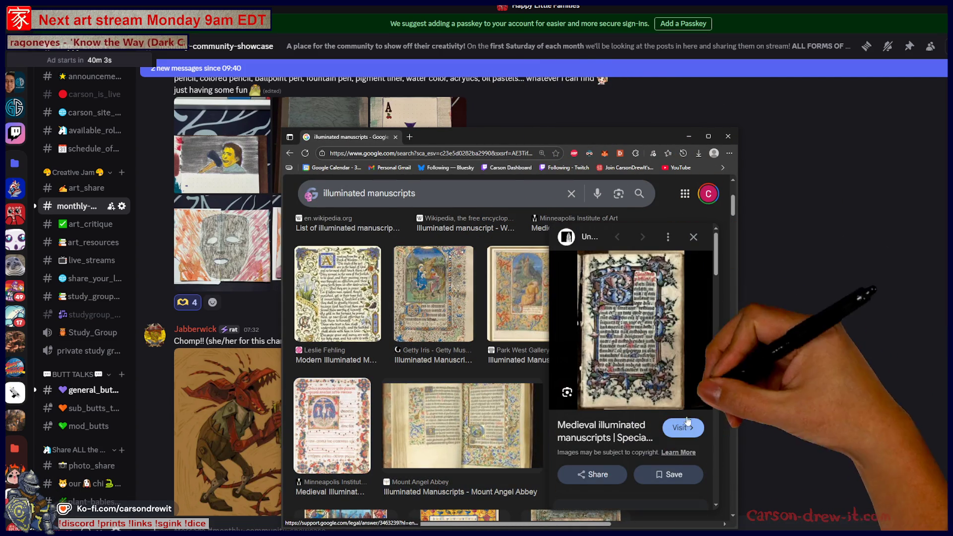
right_click(641, 329)
click(683, 420)
click(449, 137)
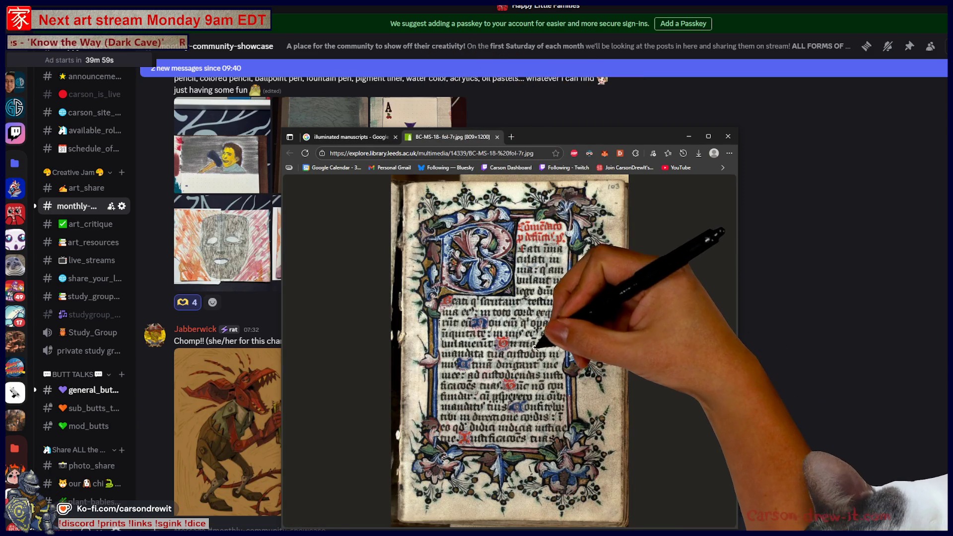
click(535, 349)
scroll(617, 346, down, 2)
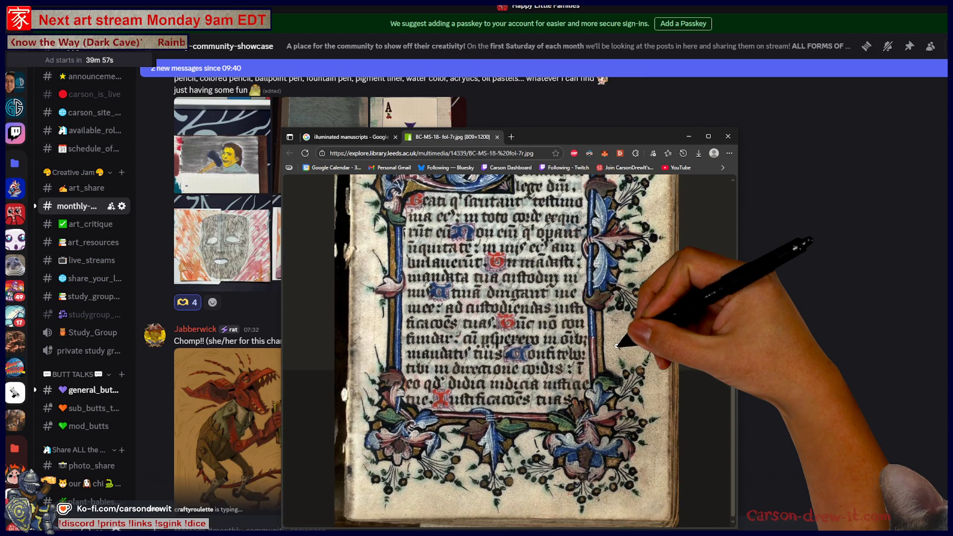
scroll(572, 331, up, 3)
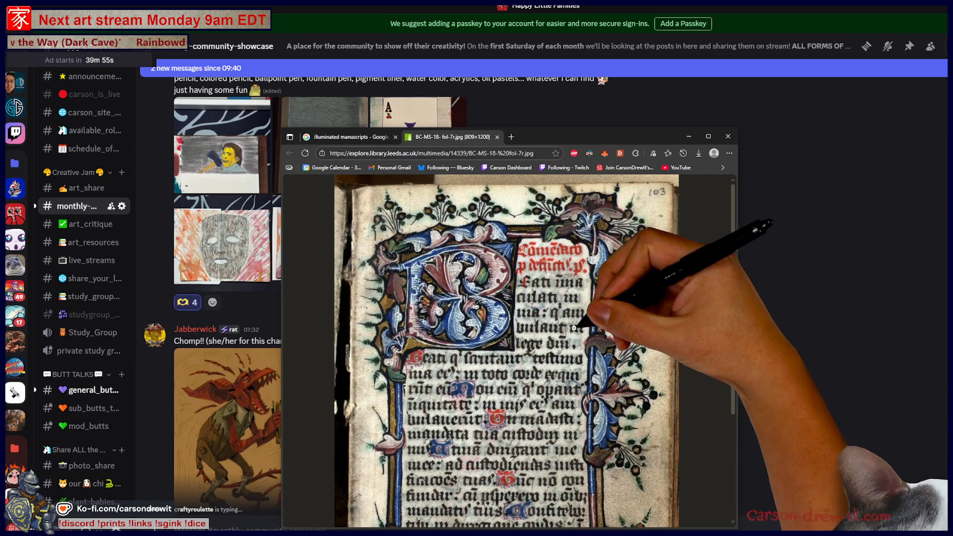
Back in the results, preview the Mount Angel Abbey and Etsy images, then close the browser.
click(347, 137)
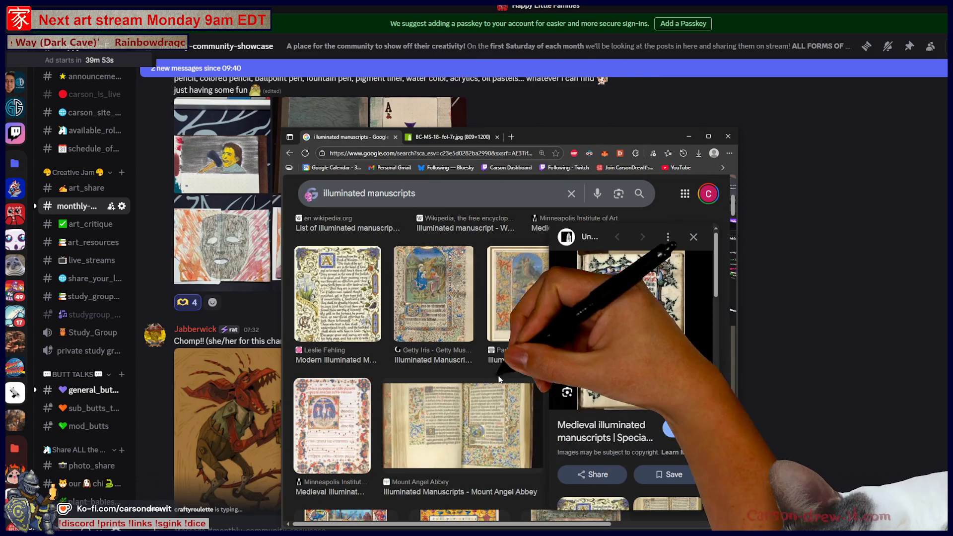
scroll(504, 382, down, 2)
click(500, 366)
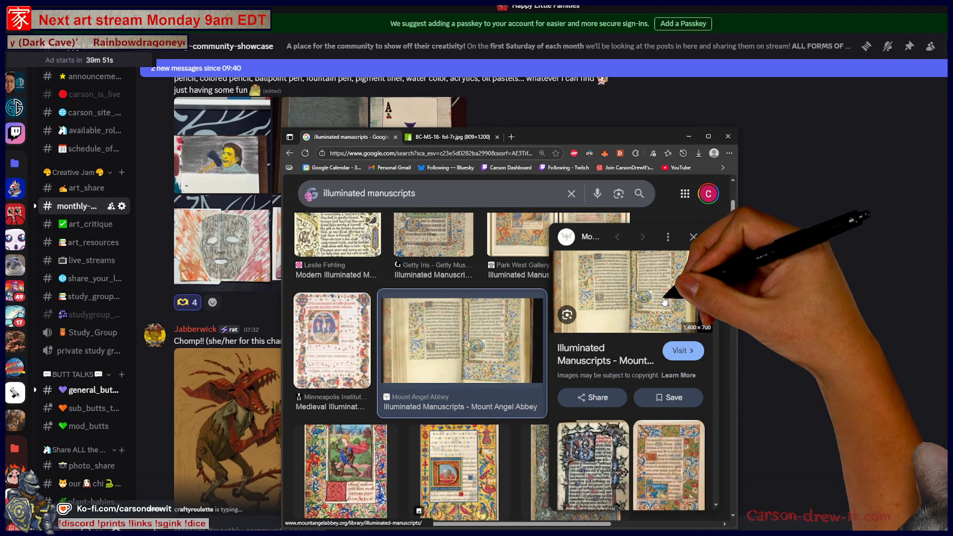
scroll(666, 302, down, 3)
scroll(469, 446, down, 3)
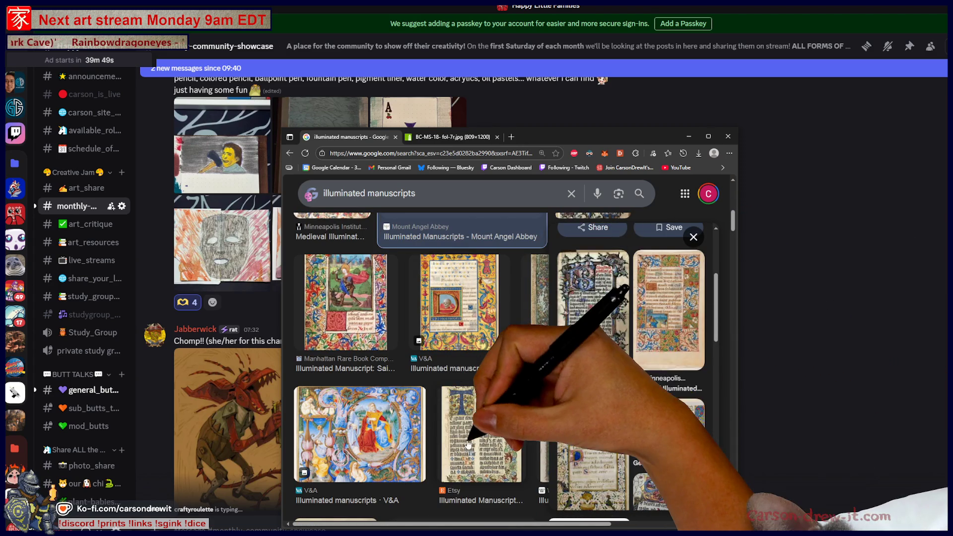
click(468, 446)
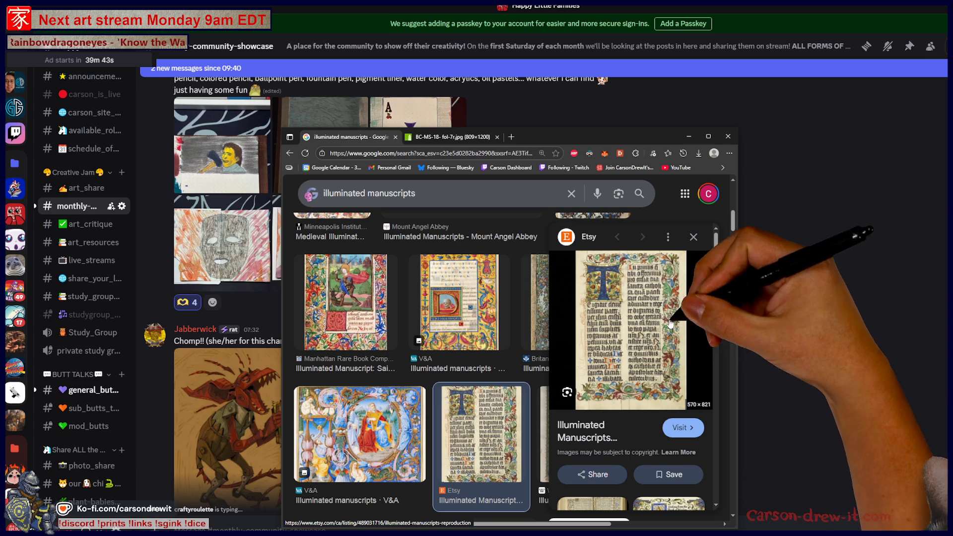
scroll(695, 279, down, 3)
scroll(684, 298, down, 4)
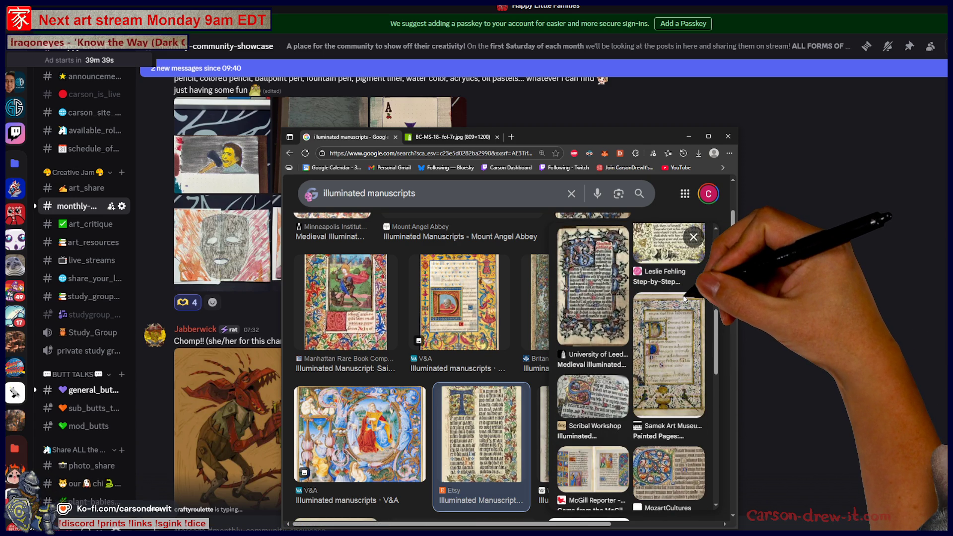
scroll(685, 298, down, 1)
scroll(694, 434, down, 4)
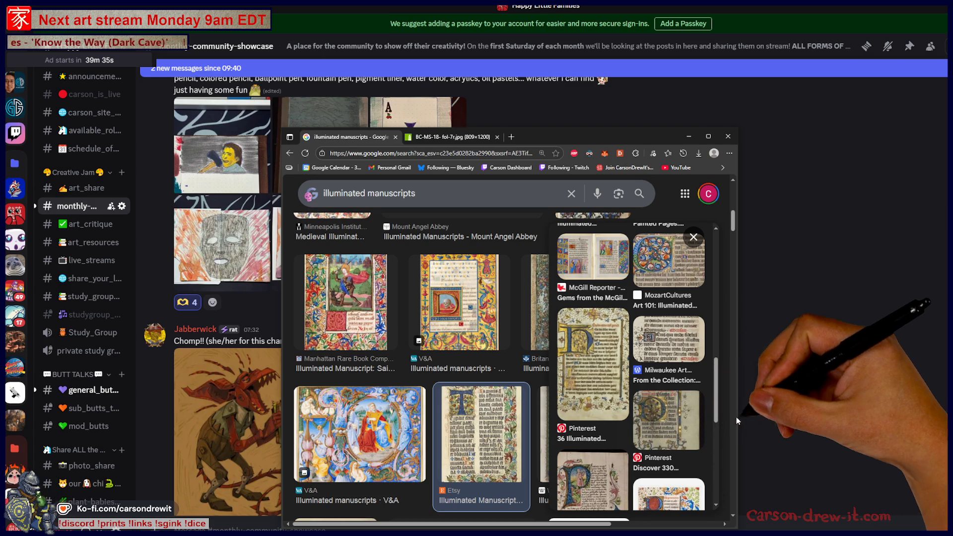
click(728, 136)
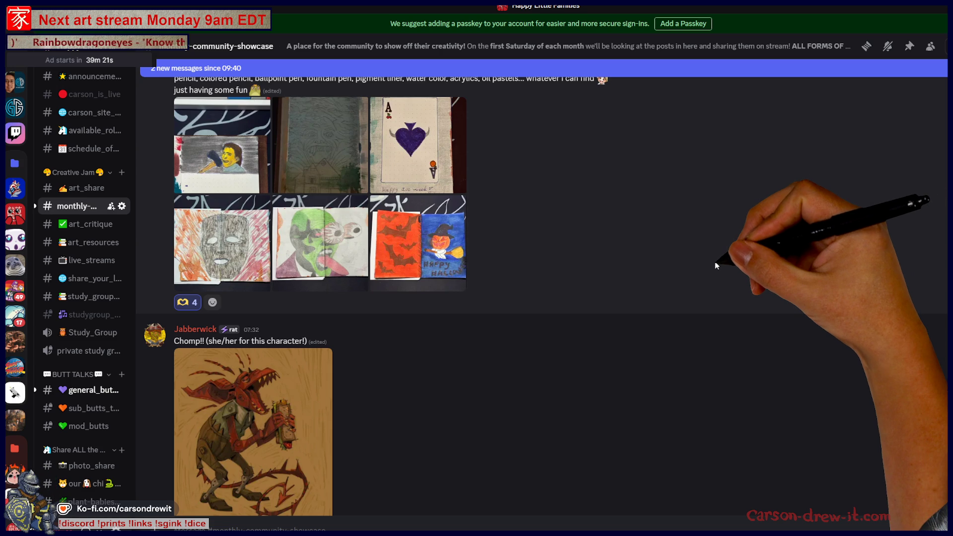
Scroll the showcase channel to the Chomp post and open its red dragon artwork full-size.
scroll(715, 262, down, 3)
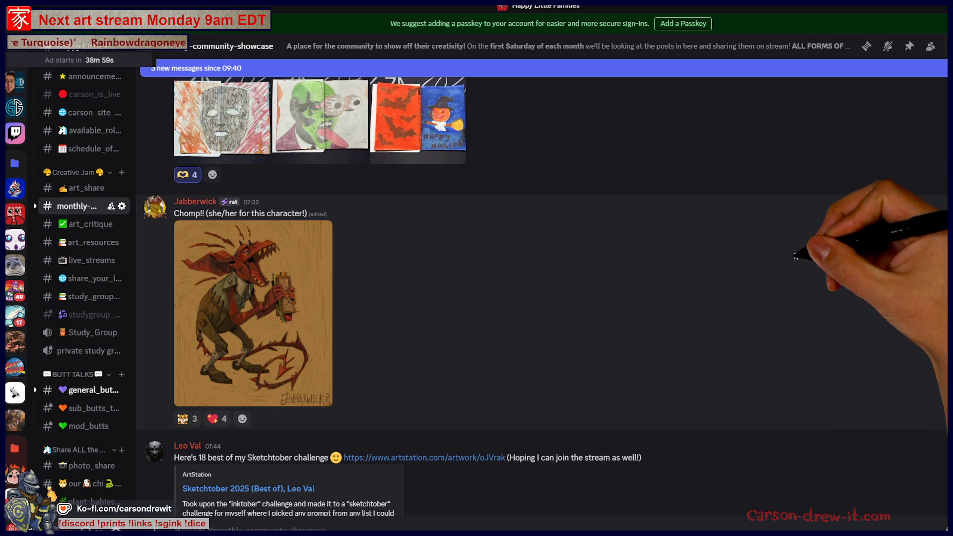
scroll(770, 293, up, 1)
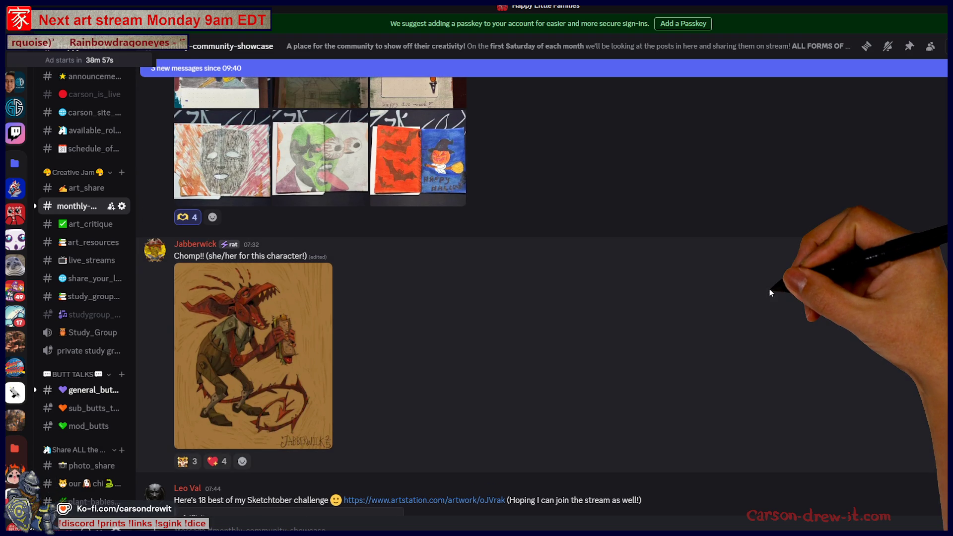
scroll(771, 293, up, 3)
click(437, 293)
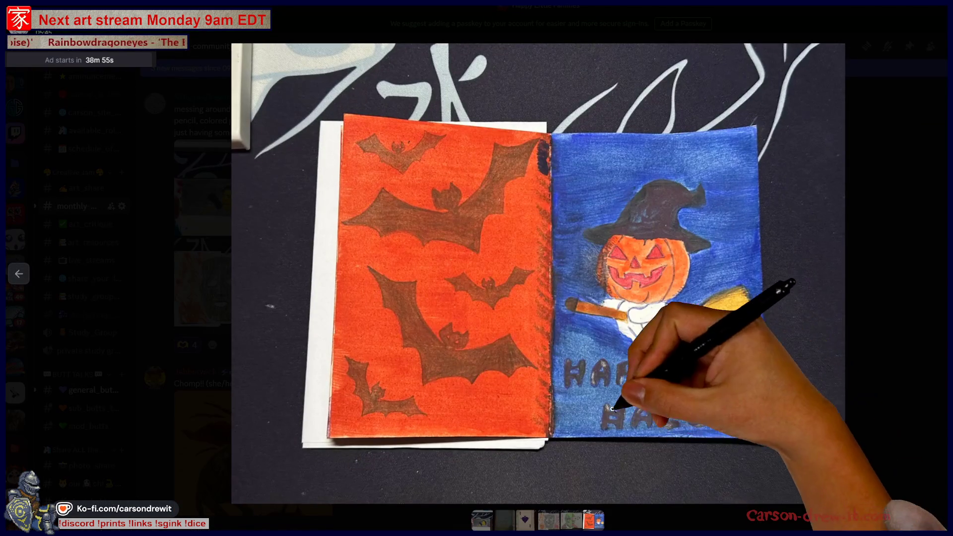
key(Escape)
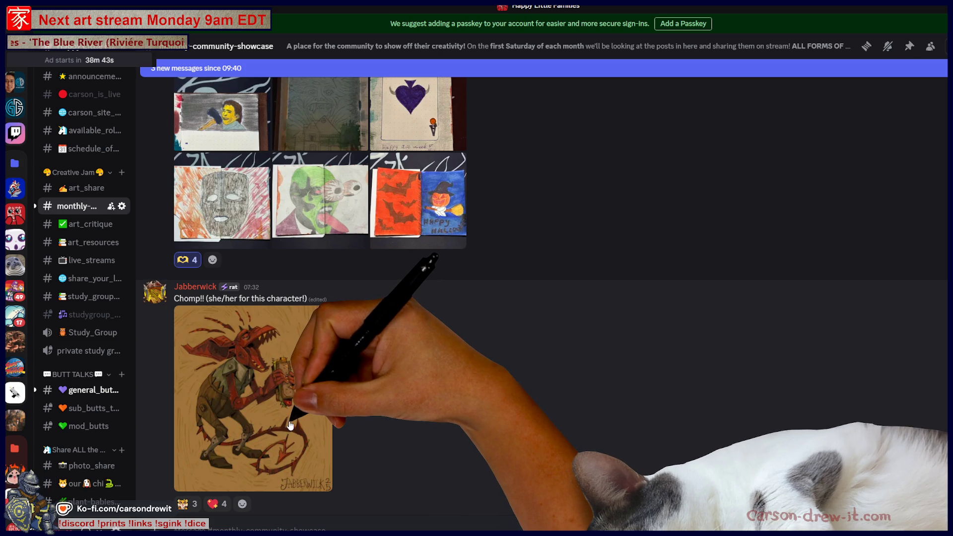
click(290, 425)
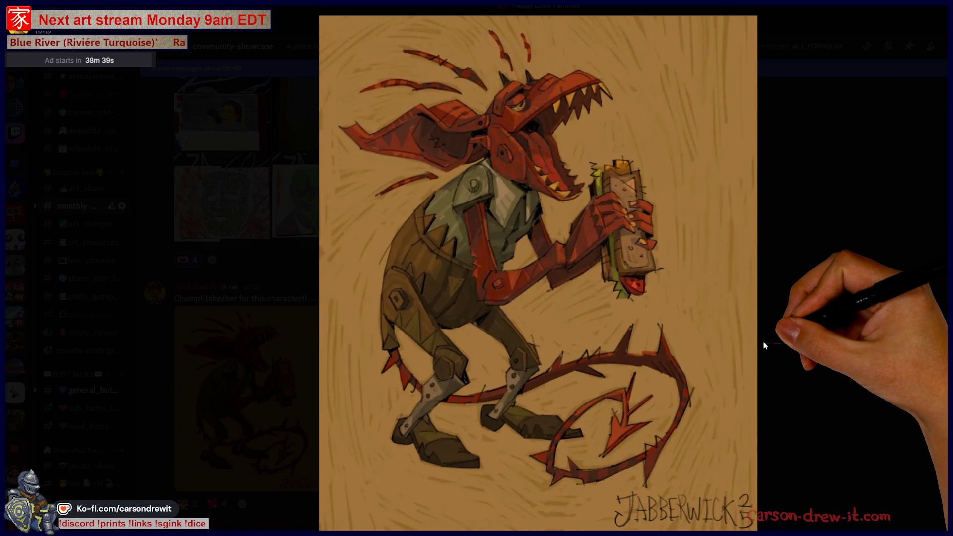
Zoom twice into the sandwich in the Chomp dragon artwork, then zoom back out to the whole image.
click(620, 167)
click(620, 167)
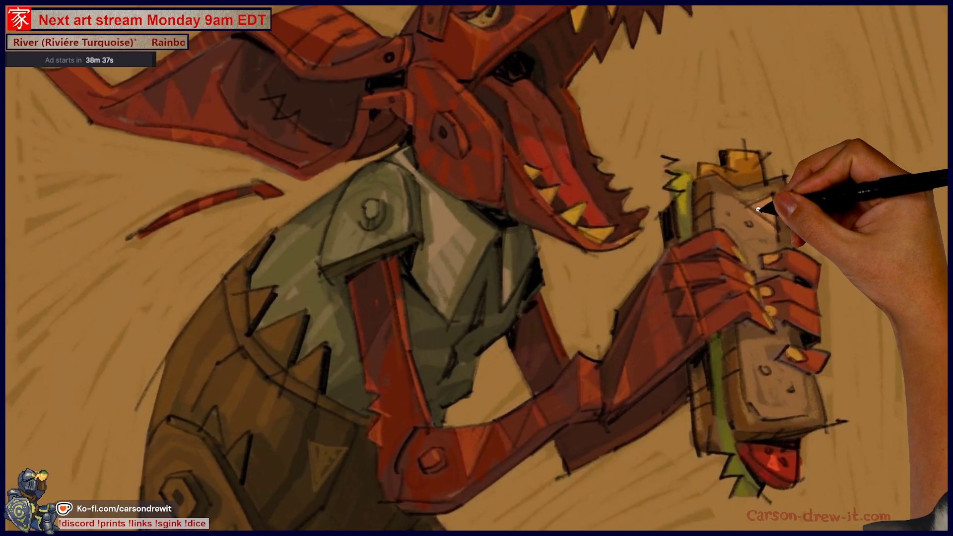
click(697, 218)
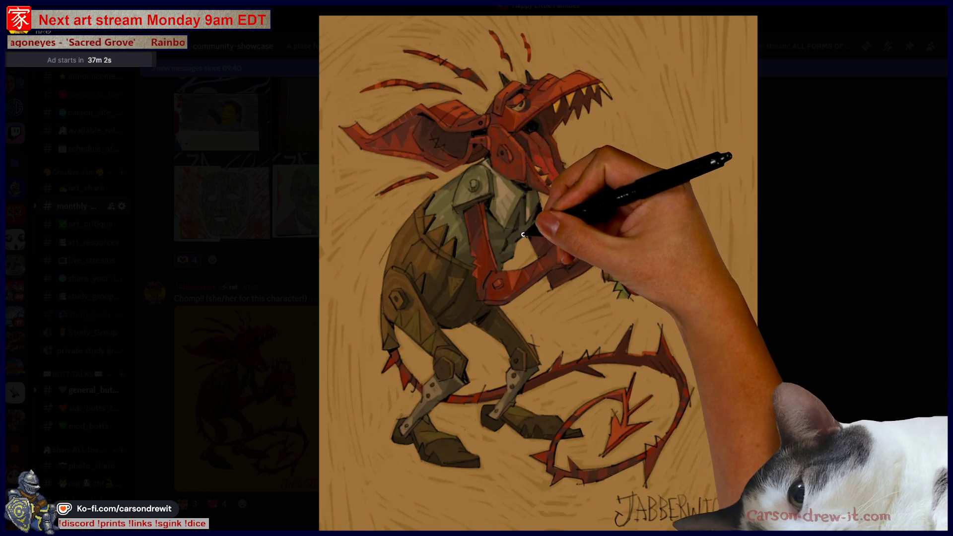
scroll(494, 230, up, 3)
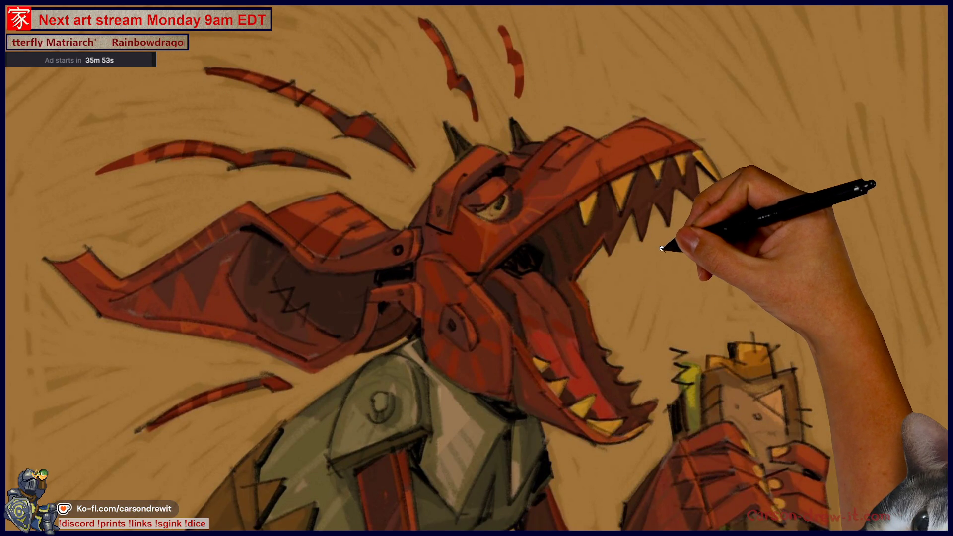
scroll(675, 241, up, 1)
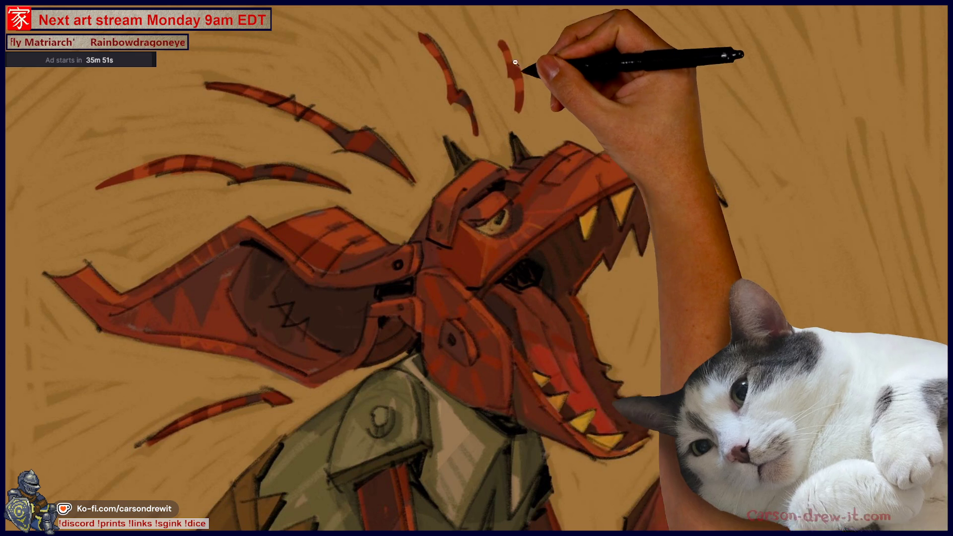
drag(519, 111, 509, 50)
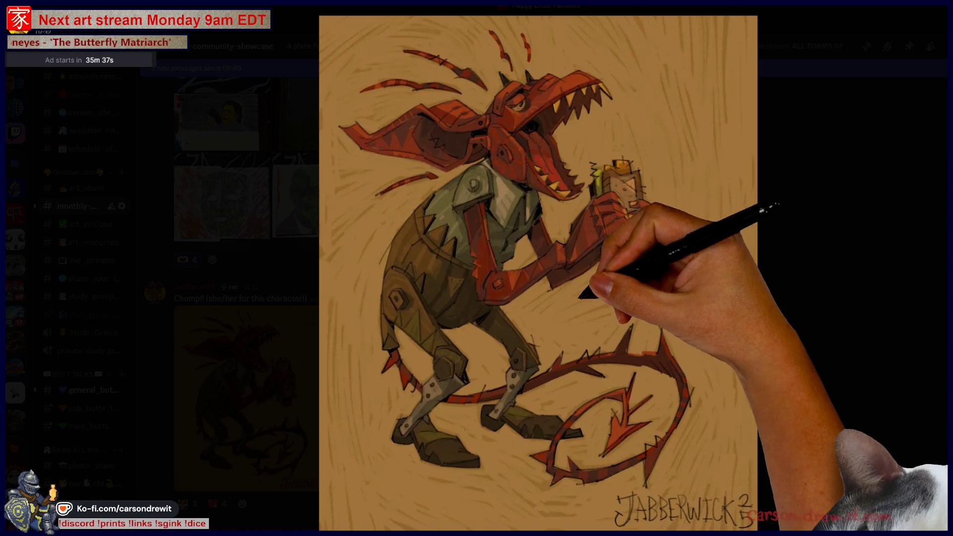
Close the full-size Chomp artwork to return to the community-showcase channel.
scroll(501, 184, up, 3)
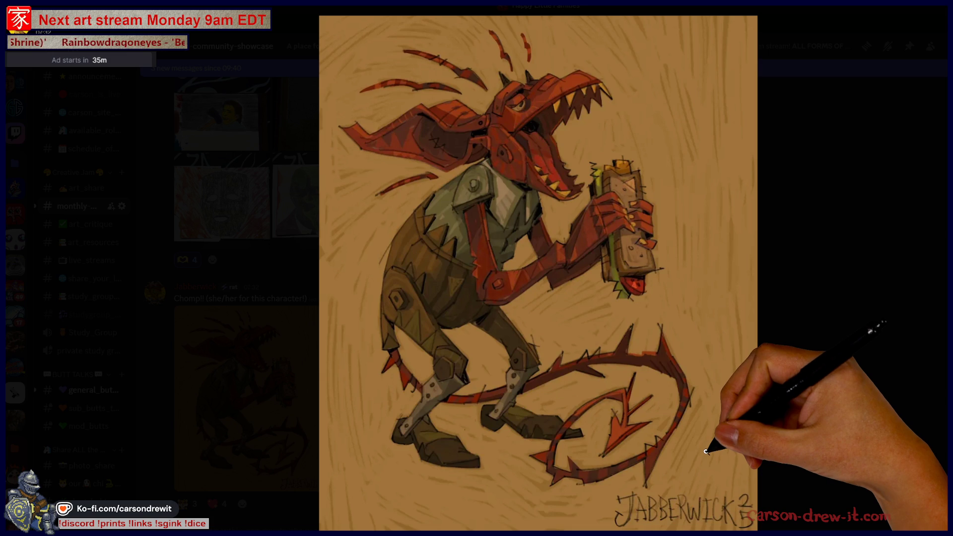
click(782, 436)
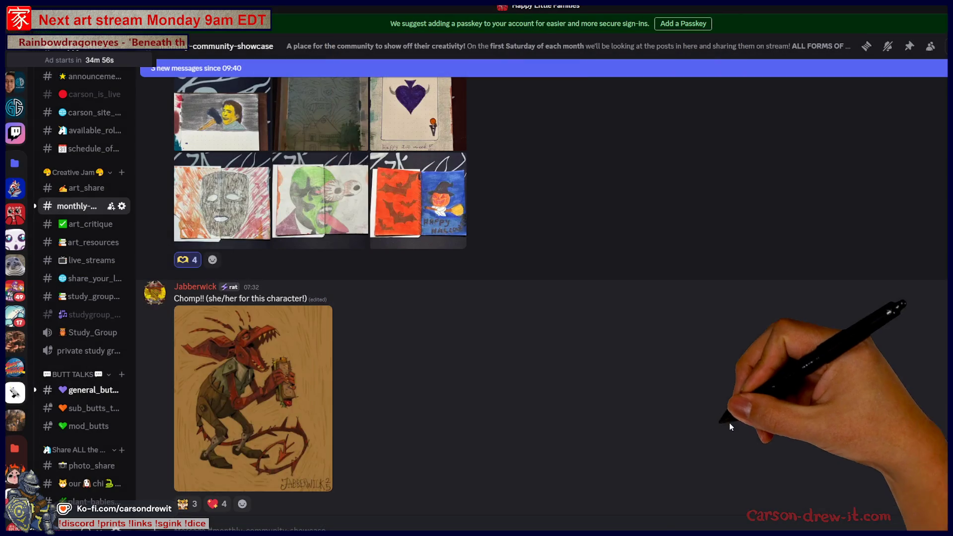
View the speedpaint post's second drawing full-size, zoom into the girl's face, then close it.
scroll(473, 409, up, 5)
scroll(472, 409, up, 15)
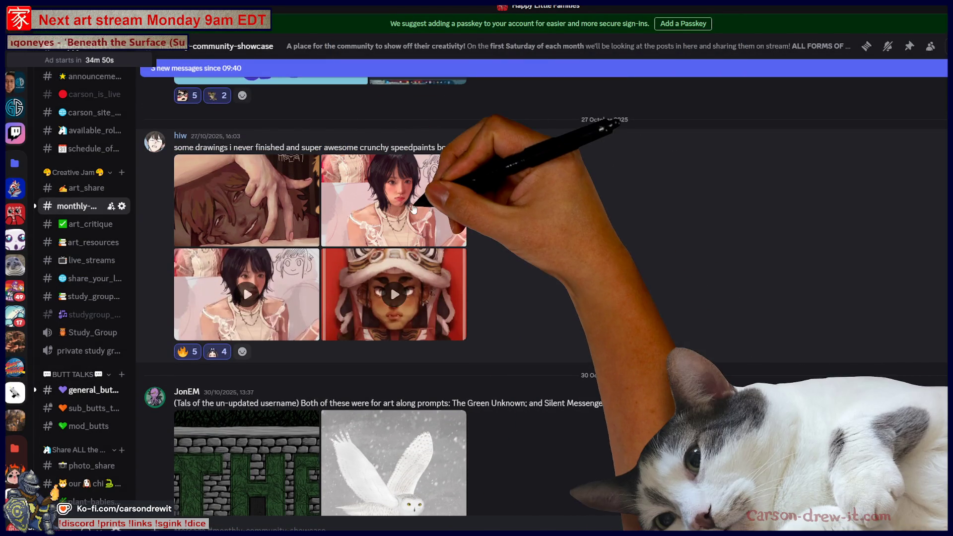
click(427, 228)
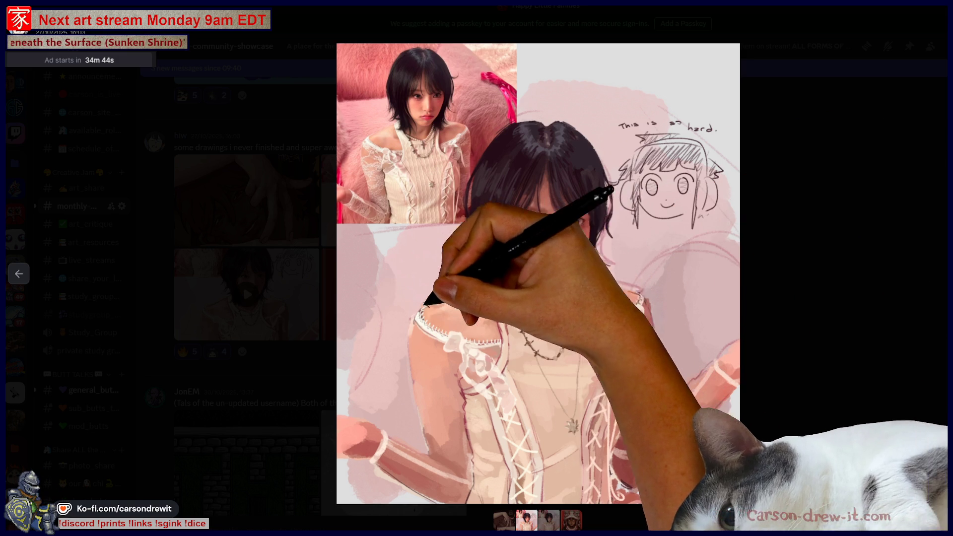
click(461, 303)
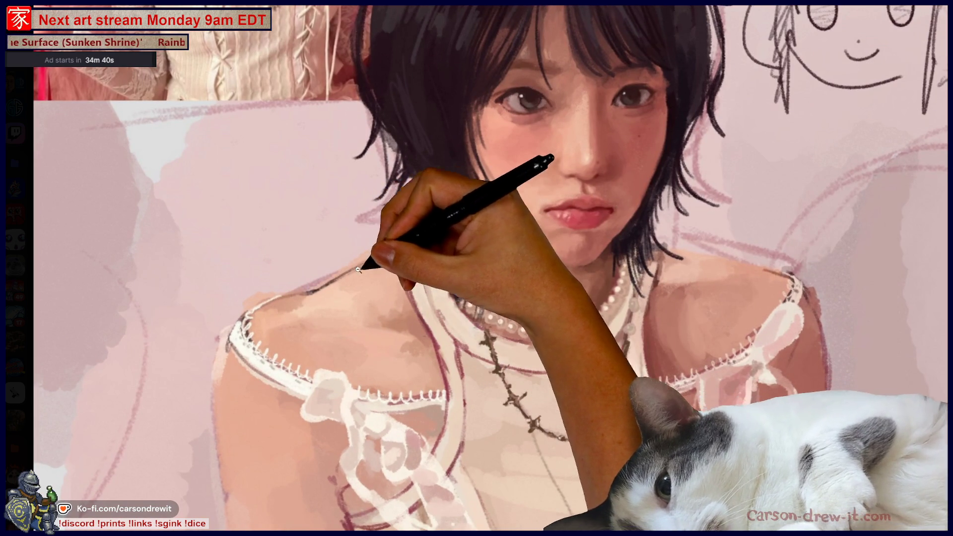
scroll(824, 298, down, 5)
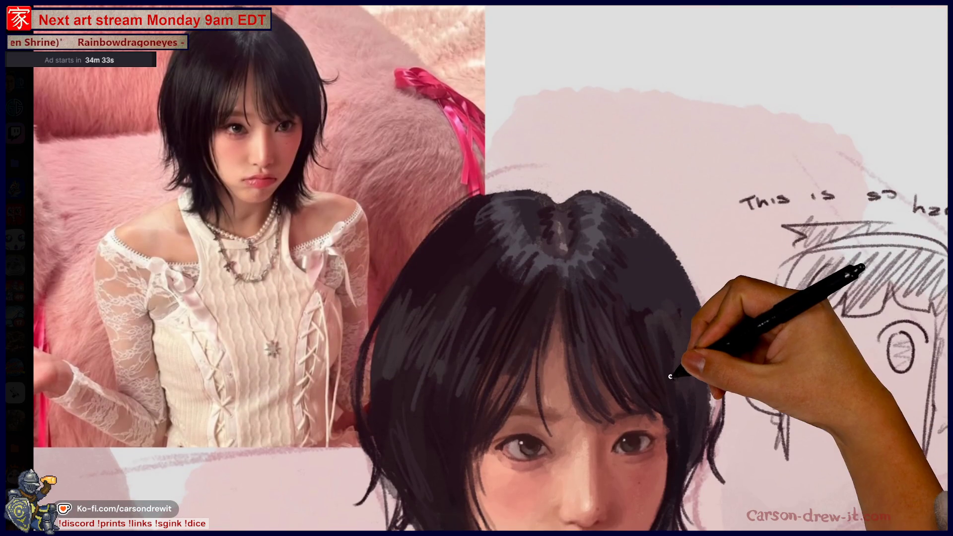
click(817, 284)
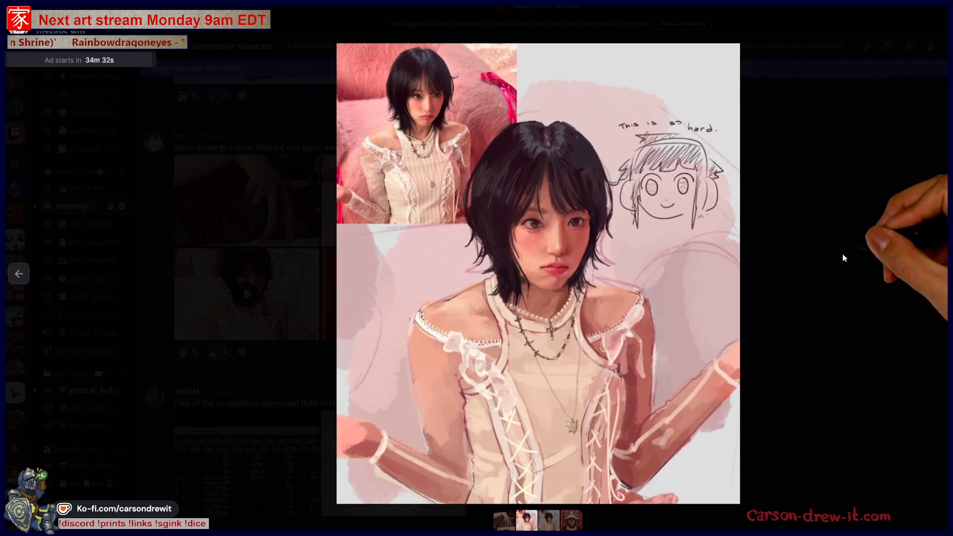
click(875, 337)
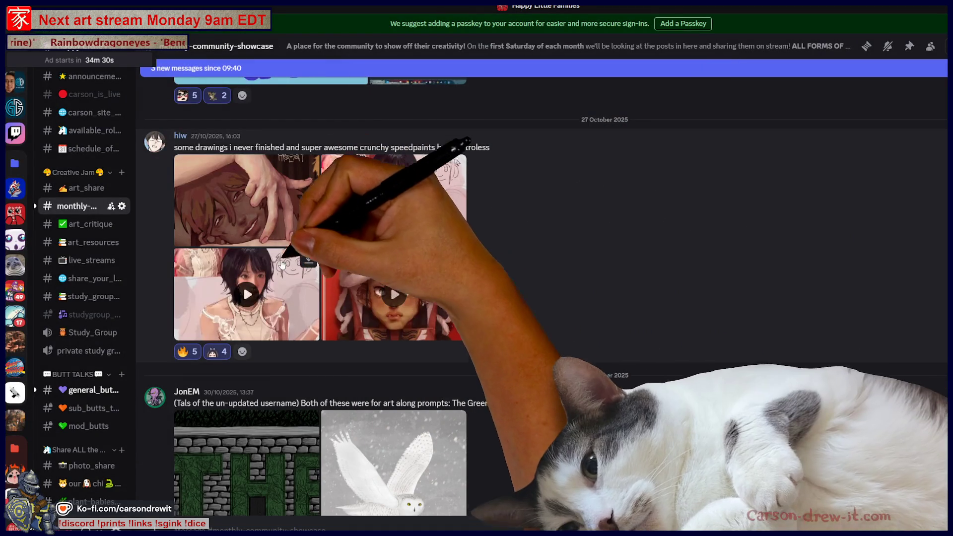
View the post's first drawing full-size, then play the lion-dance speedpaint video.
click(268, 215)
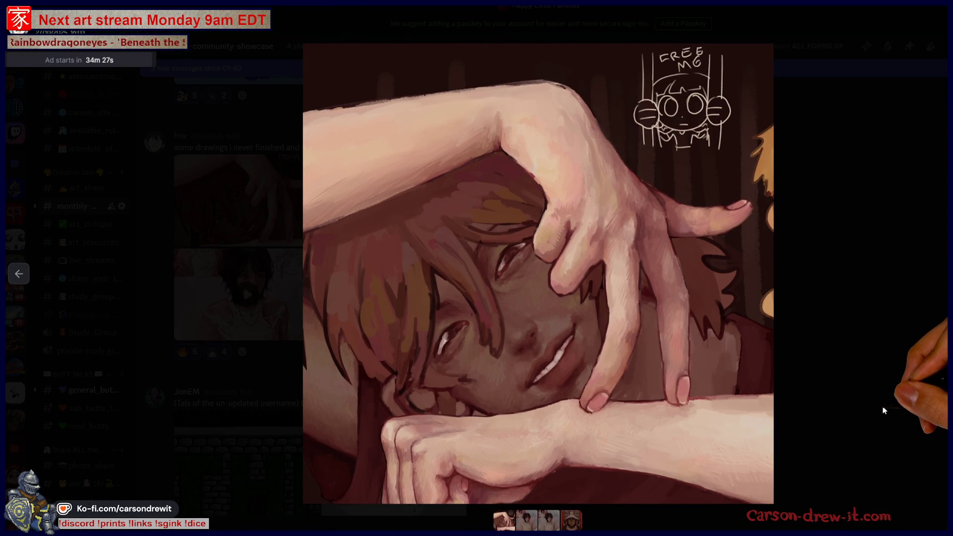
click(869, 413)
click(394, 295)
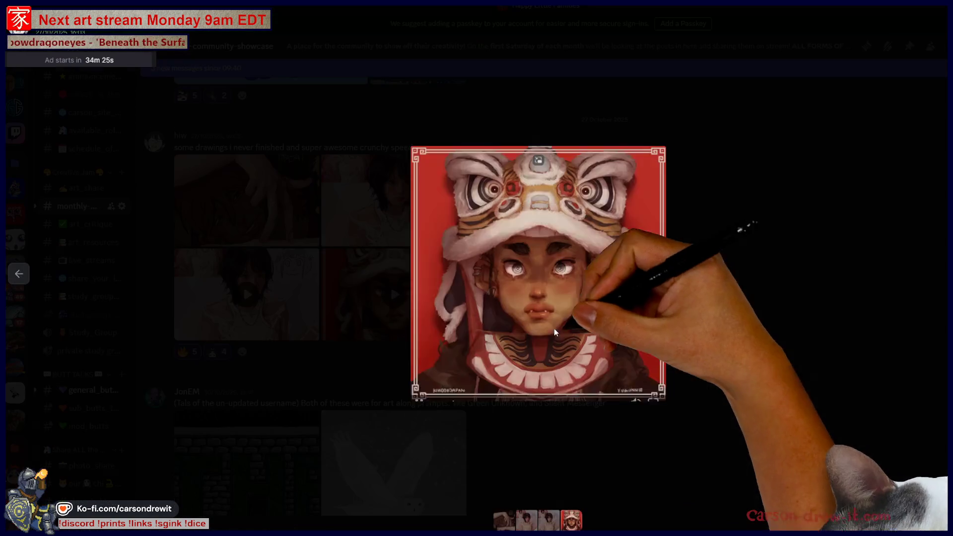
click(778, 363)
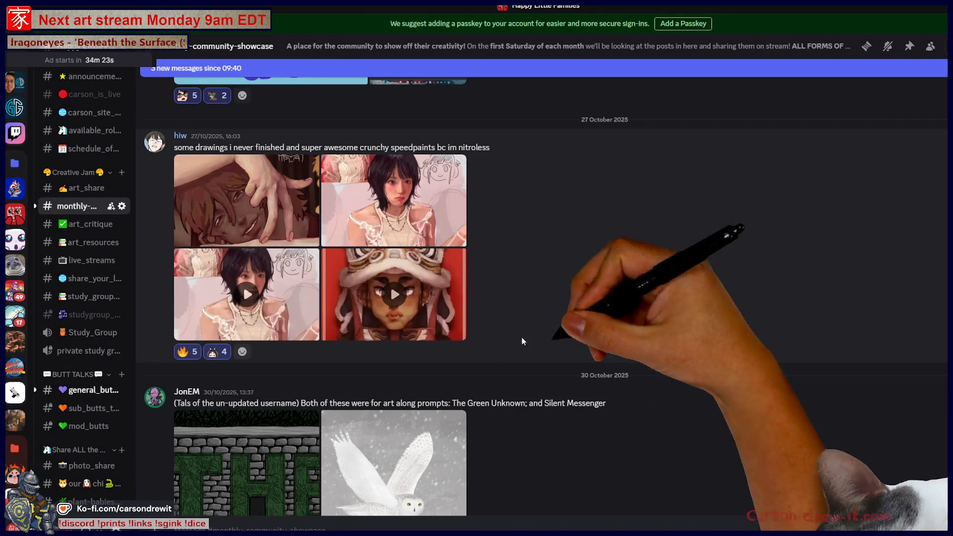
scroll(587, 364, down, 6)
View the Chomp dragon artwork full-size, then close the viewer.
scroll(587, 364, down, 10)
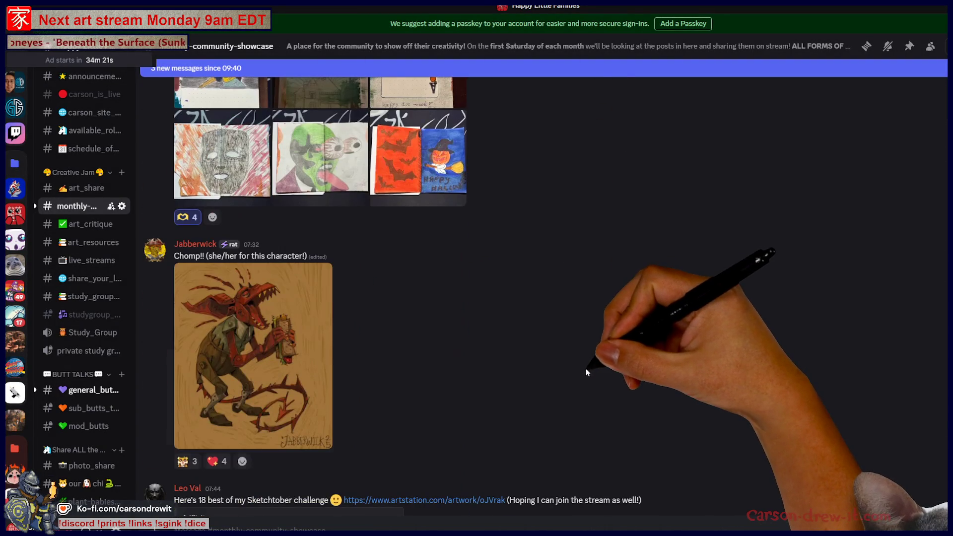
click(297, 360)
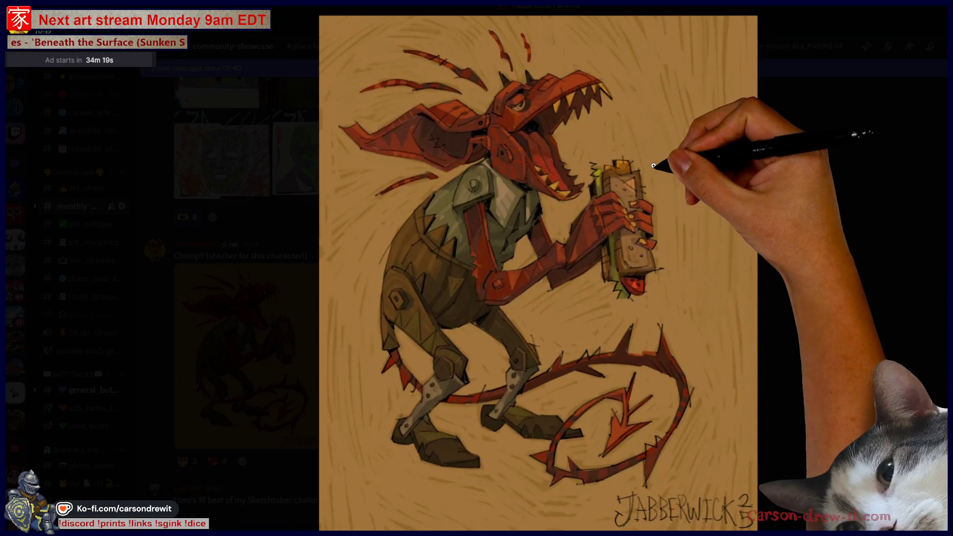
scroll(862, 246, up, 5)
scroll(863, 246, up, 5)
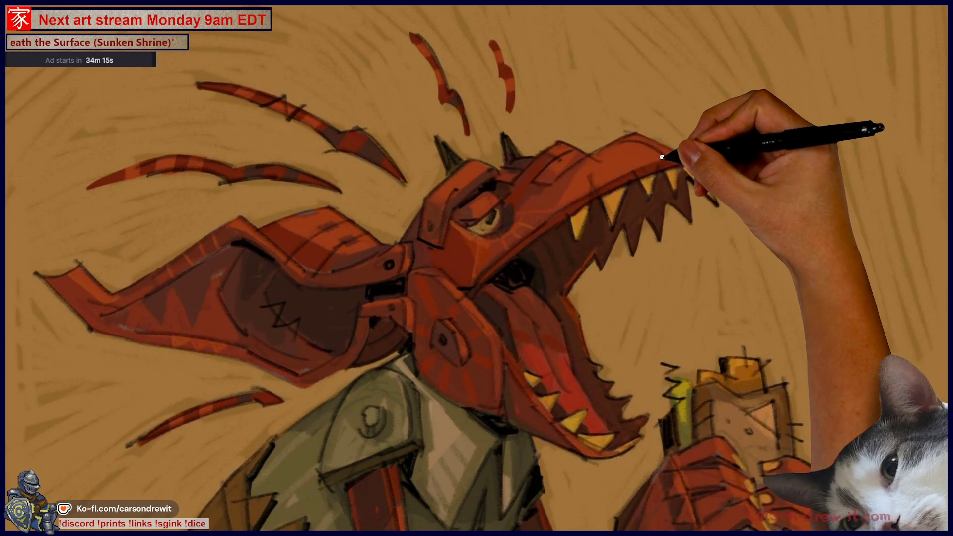
scroll(713, 174, down, 1)
click(713, 174)
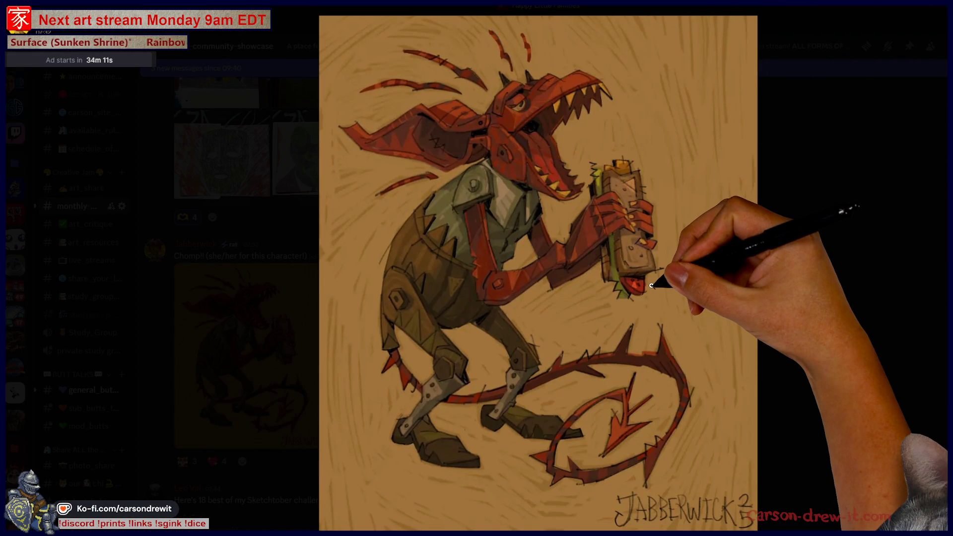
click(848, 315)
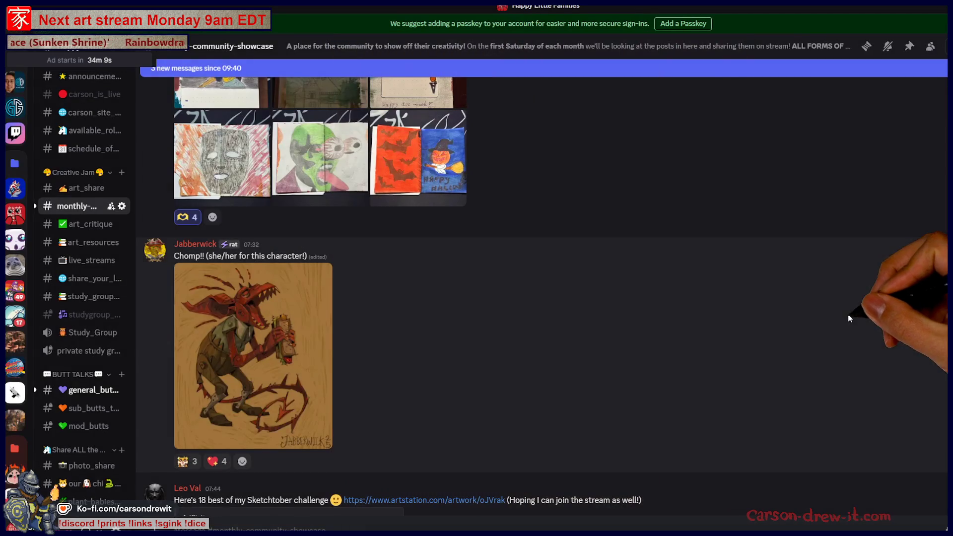
Add tiger and heart reactions to the Chomp post, bringing them to 4 and 5.
scroll(643, 294, down, 2)
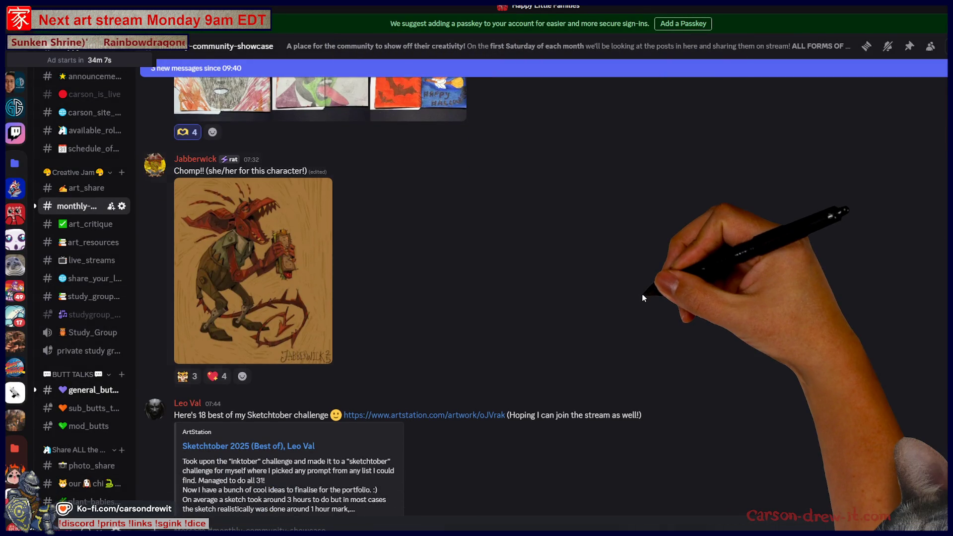
click(182, 377)
click(215, 377)
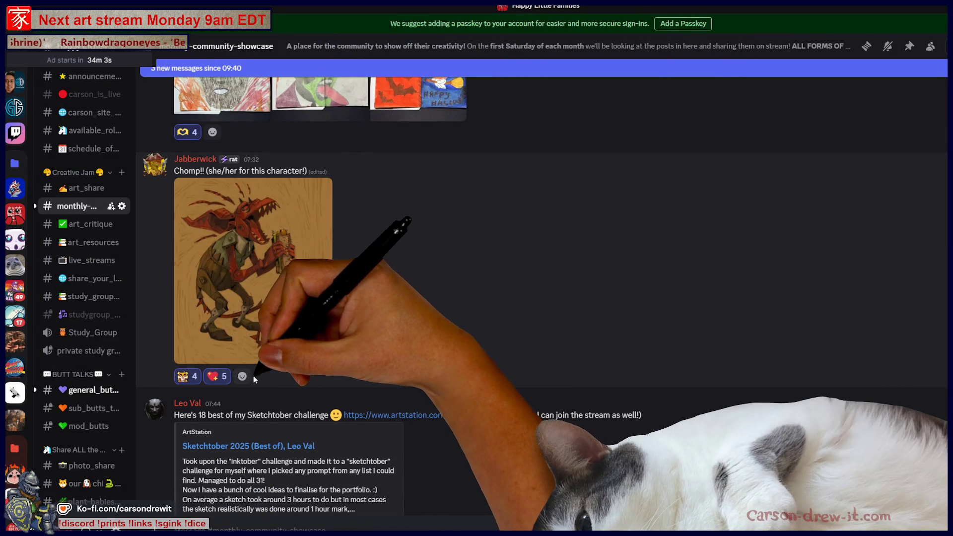
Search the emoji picker for 'lobos' and react to the red creature sketch with lobosHotD.
click(243, 376)
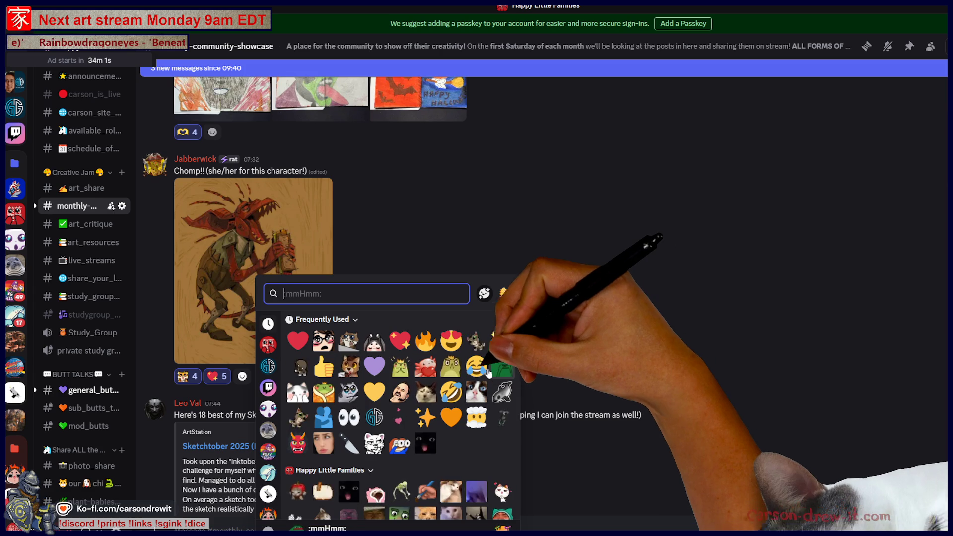
text(lobo)
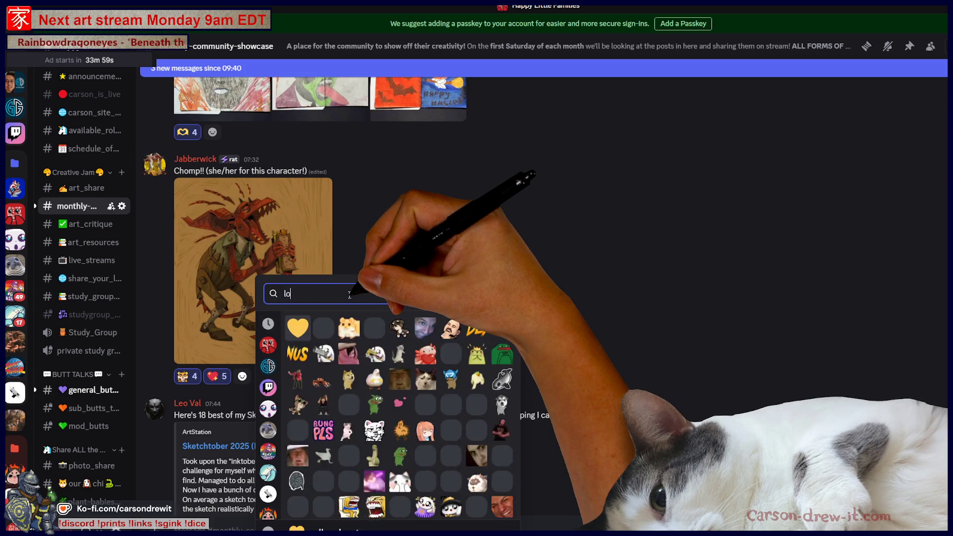
scroll(441, 450, down, 3)
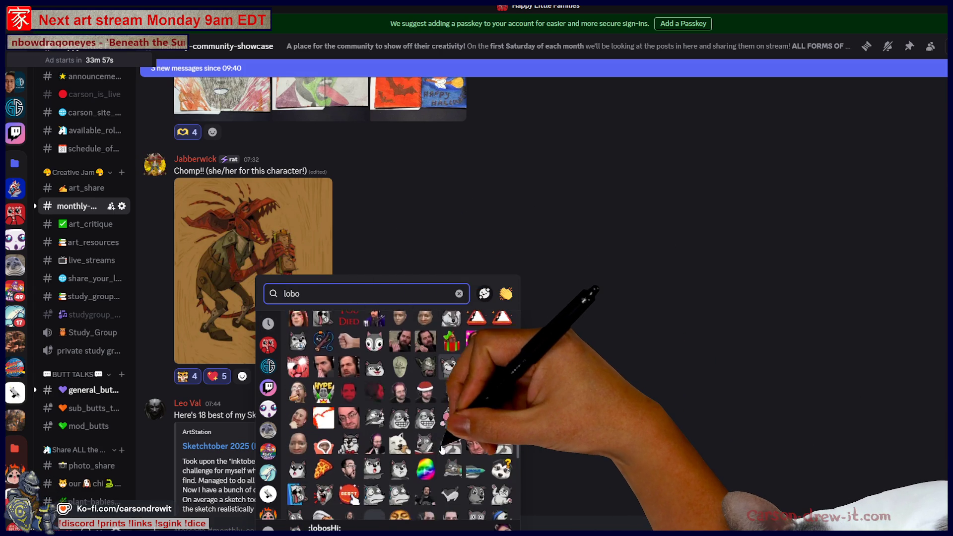
text(s)
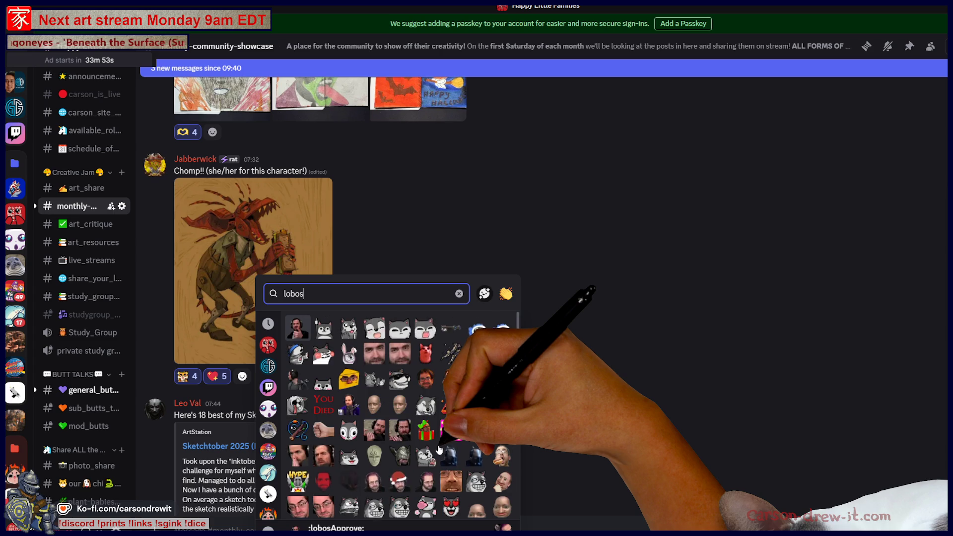
scroll(447, 437, down, 3)
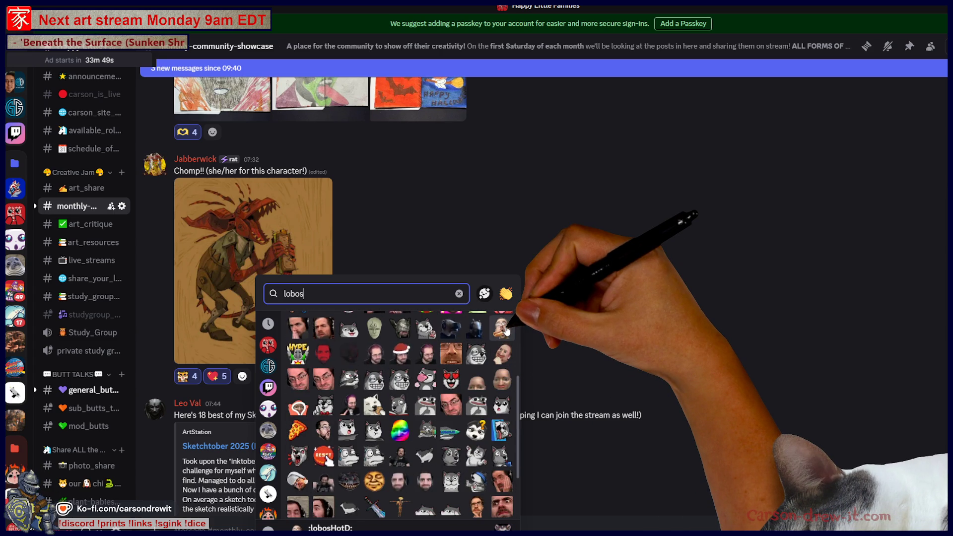
scroll(497, 348, up, 2)
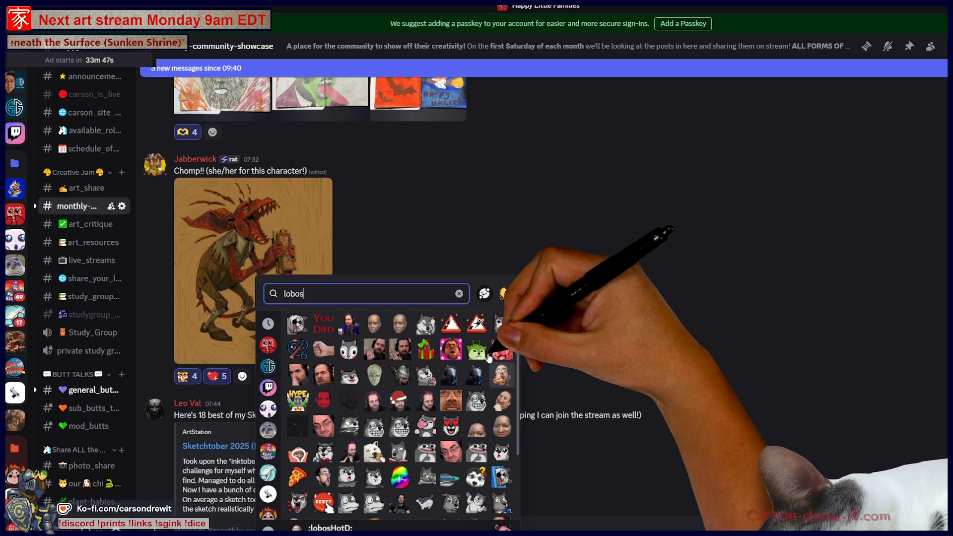
click(498, 373)
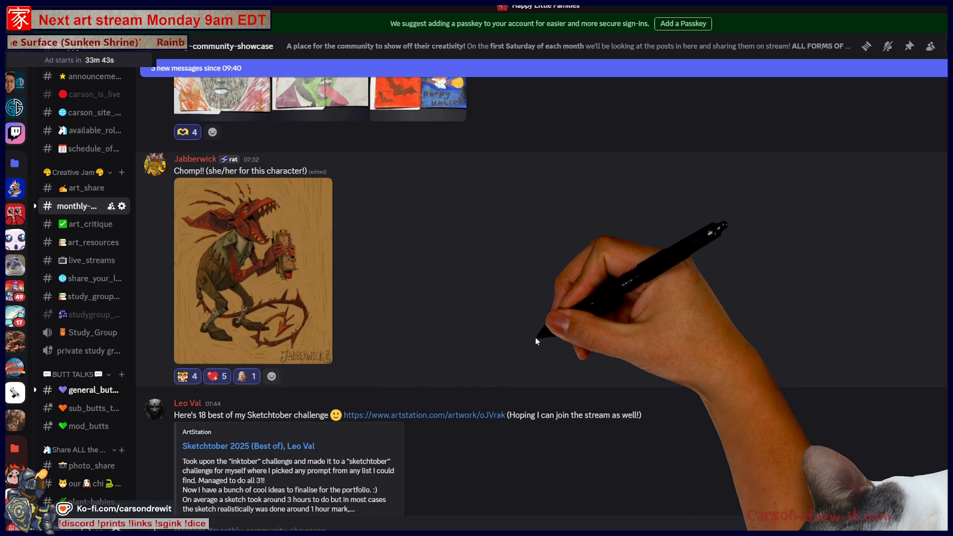
scroll(536, 338, down, 2)
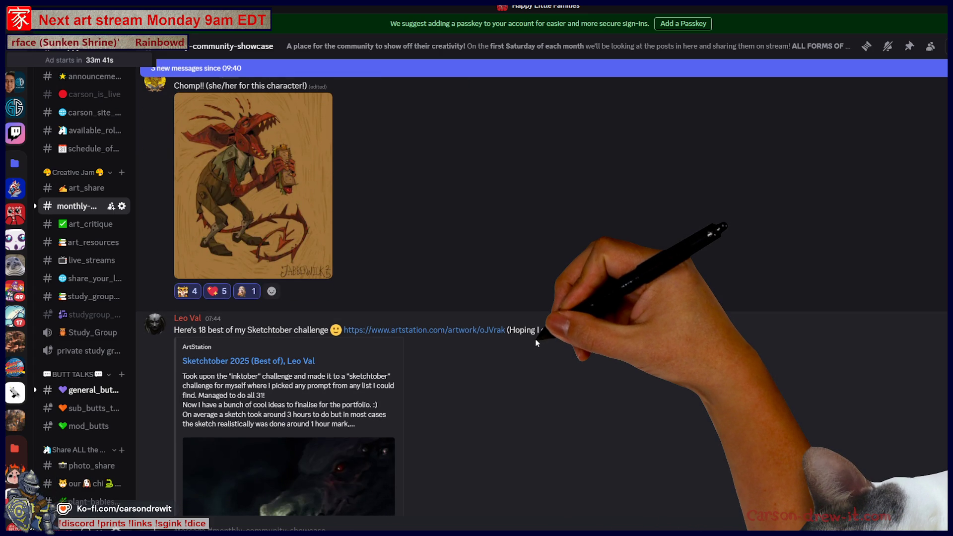
scroll(536, 343, down, 4)
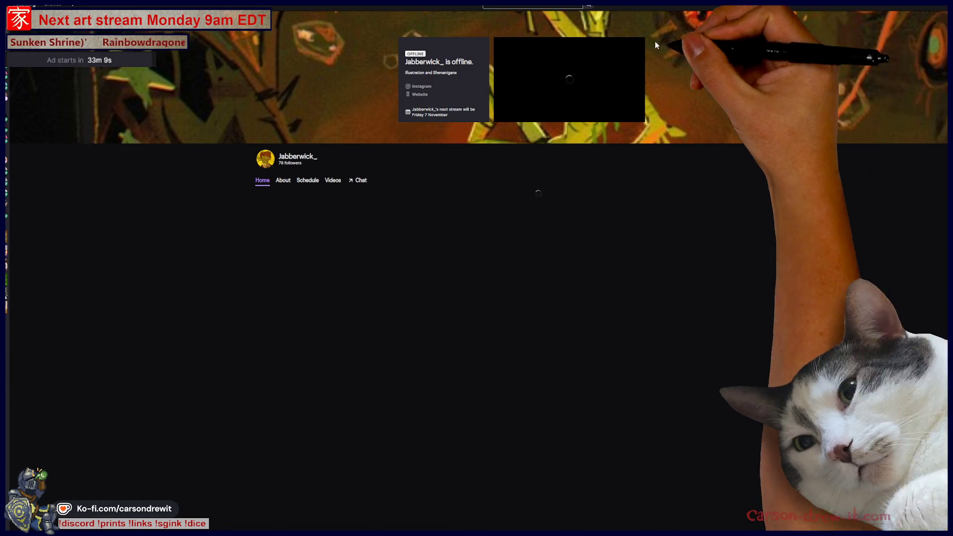
Check the artist's Twitch Videos and About tabs, then follow the Instagram link.
click(332, 180)
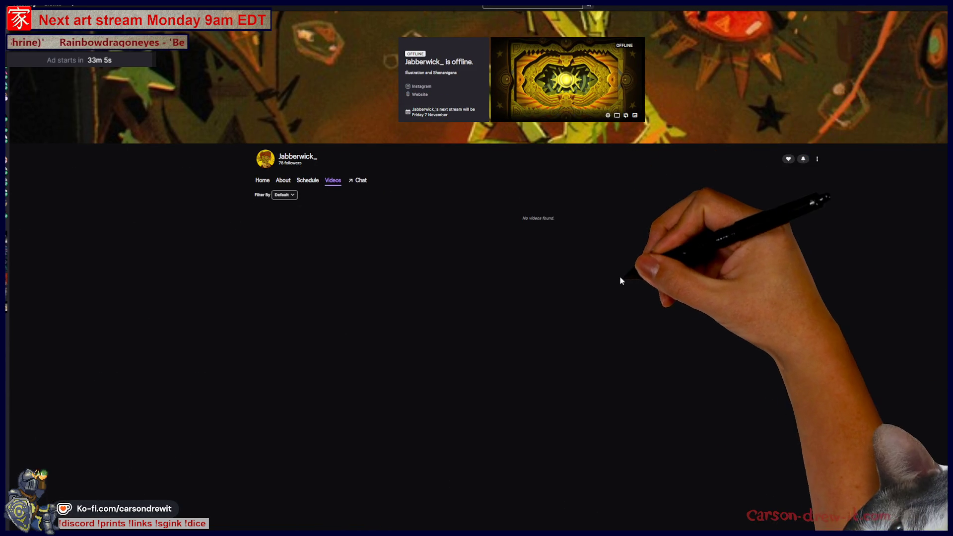
click(286, 183)
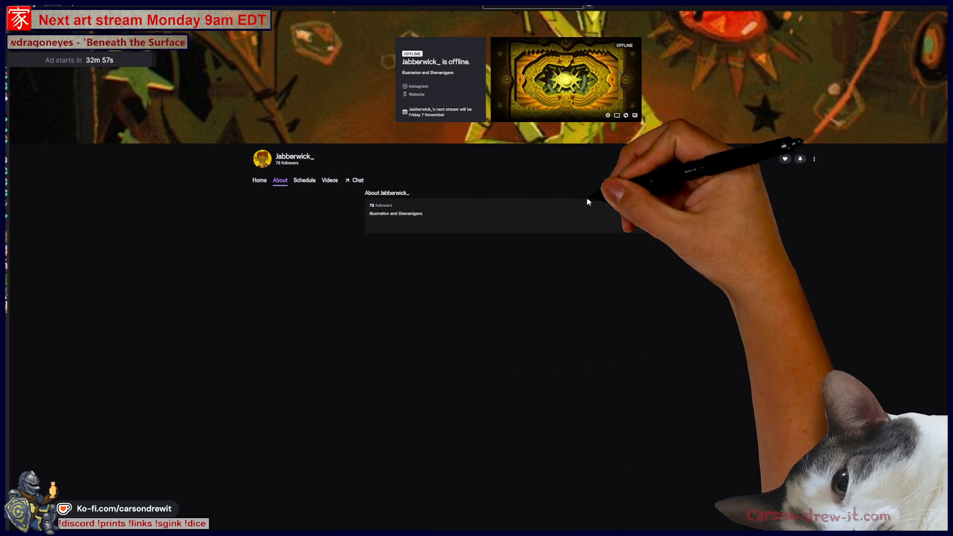
click(665, 213)
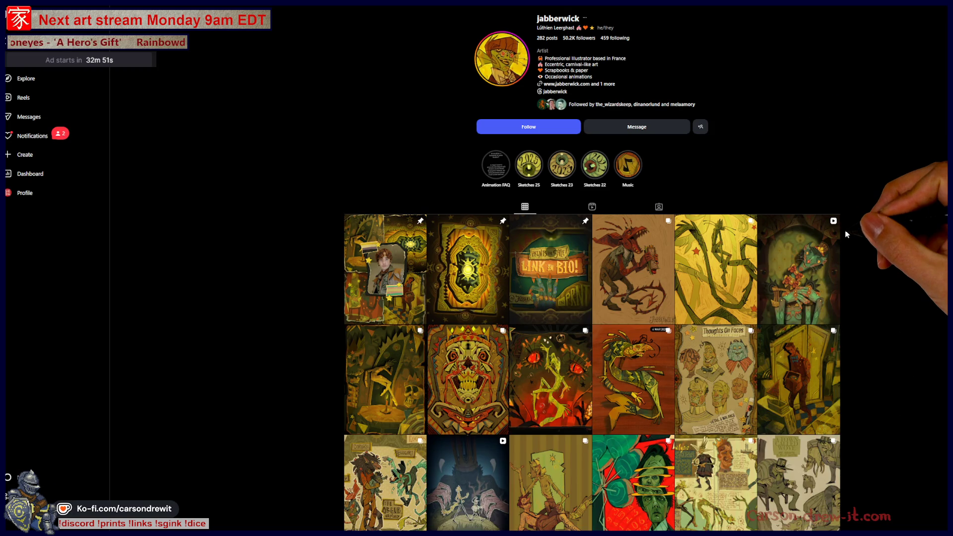
Follow the artist on Instagram, browse their posts from the collage onward, then return to Discord.
click(538, 128)
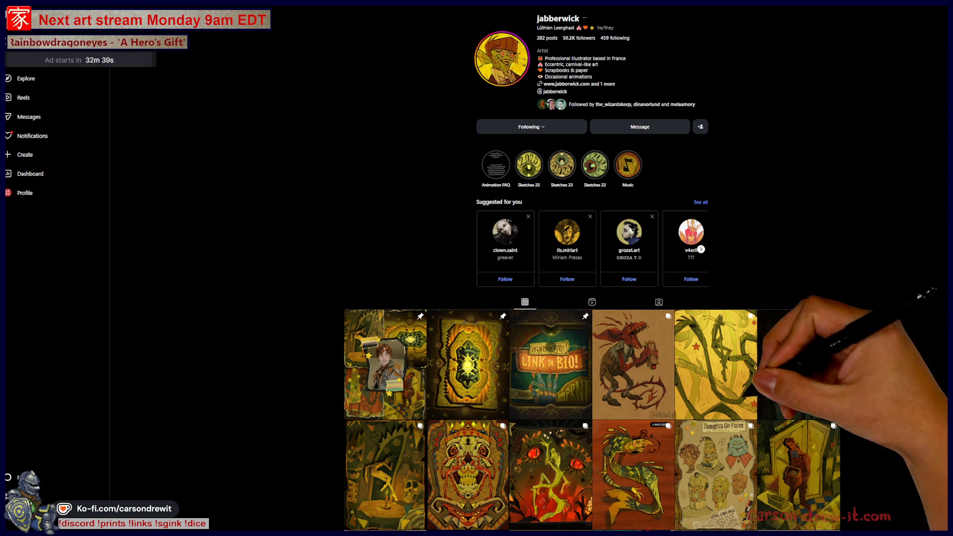
click(414, 414)
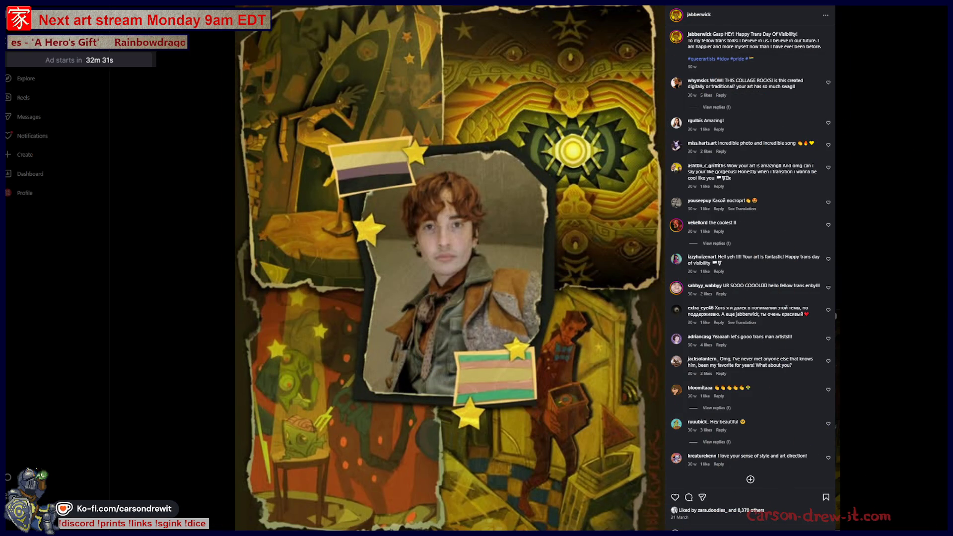
click(835, 316)
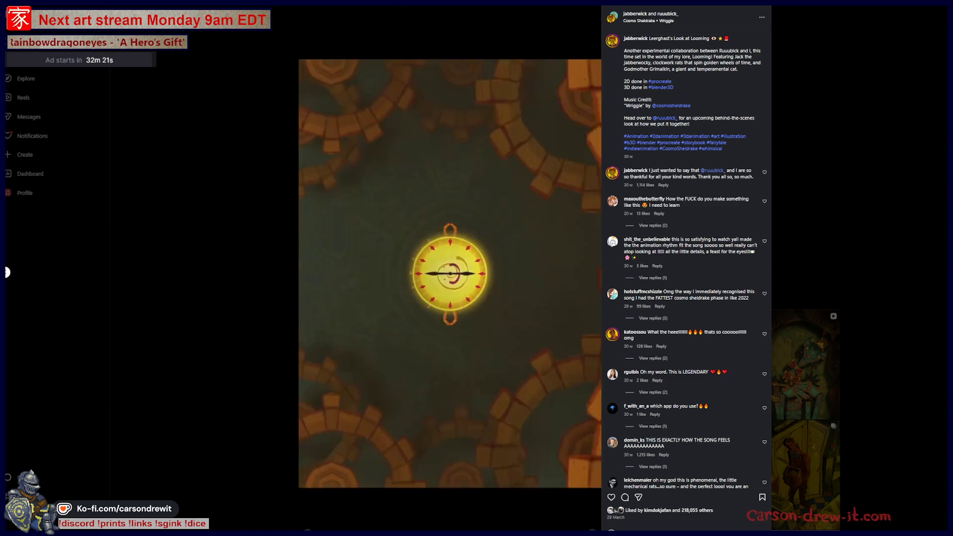
key(Right)
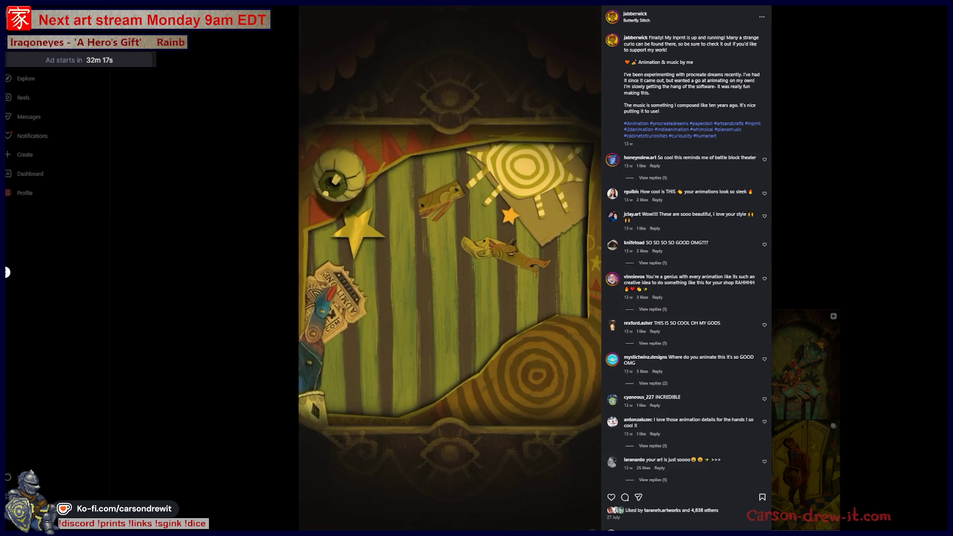
key(Right)
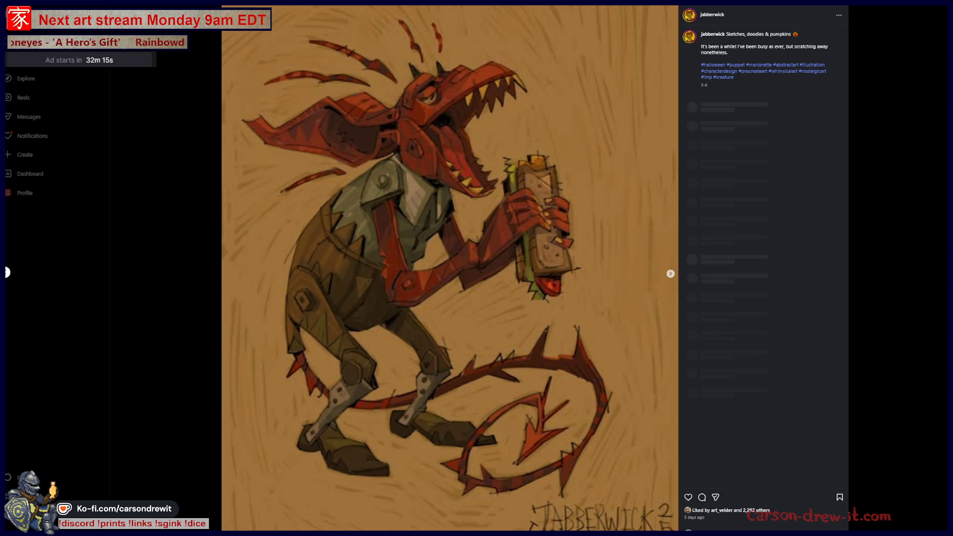
key(Right)
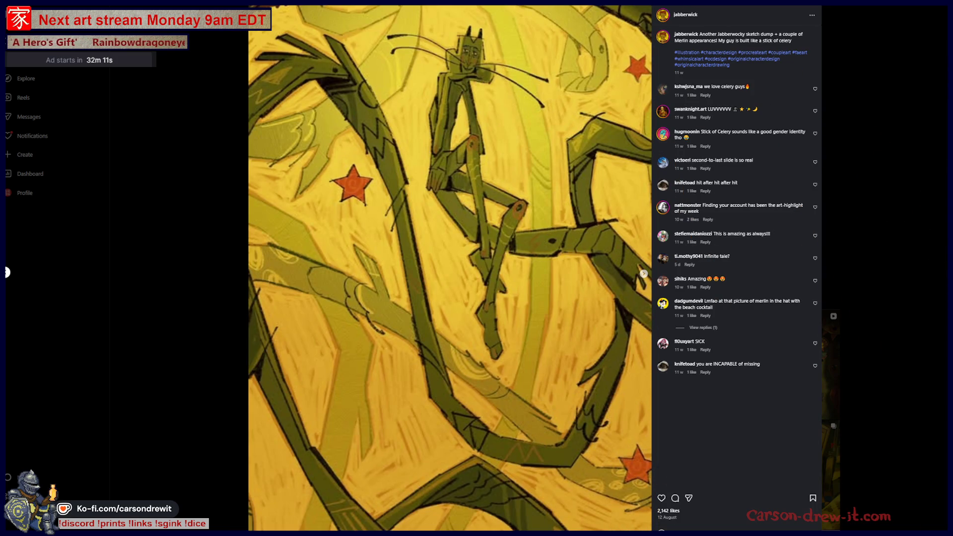
key(Right)
key(Right)
key(Escape)
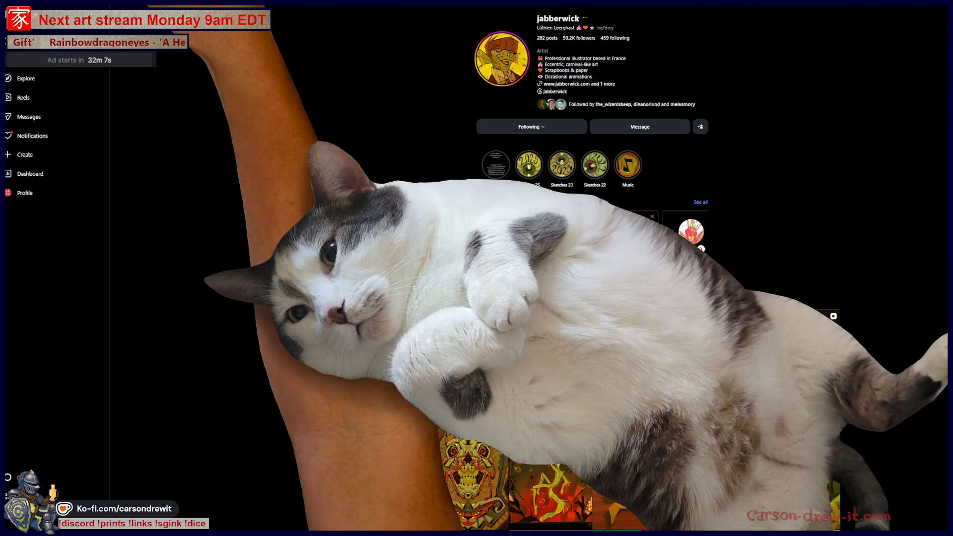
key(alt+Tab)
scroll(798, 368, down, 3)
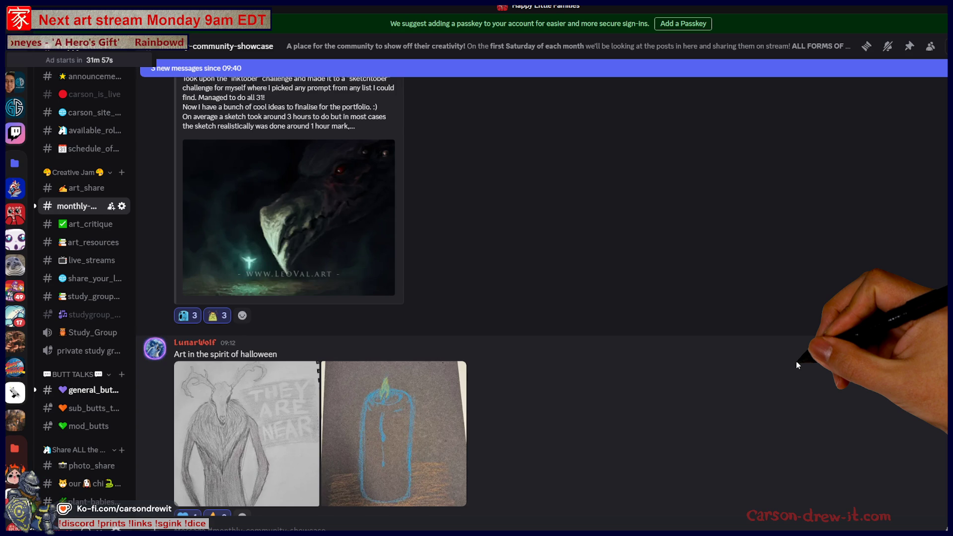
scroll(542, 216, down, 3)
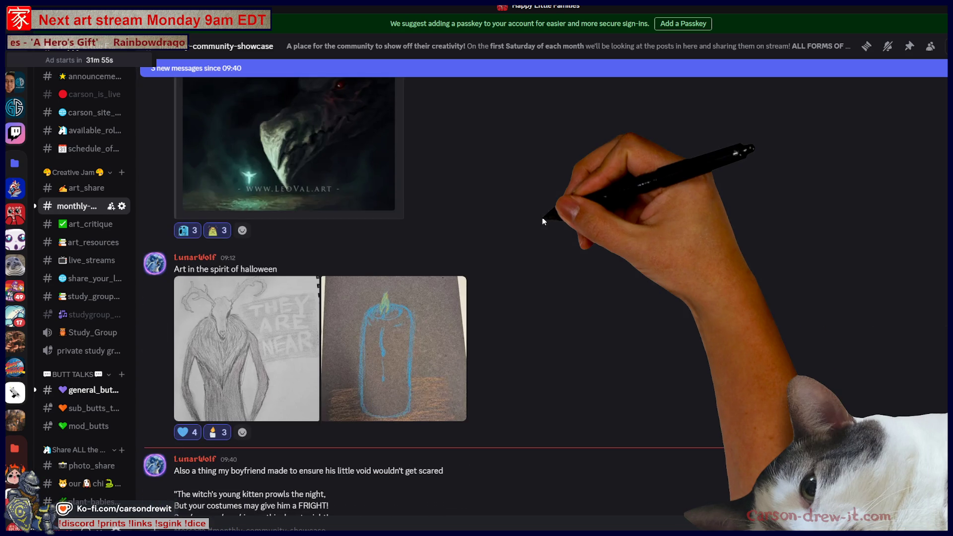
scroll(695, 266, down, 2)
scroll(695, 266, down, 3)
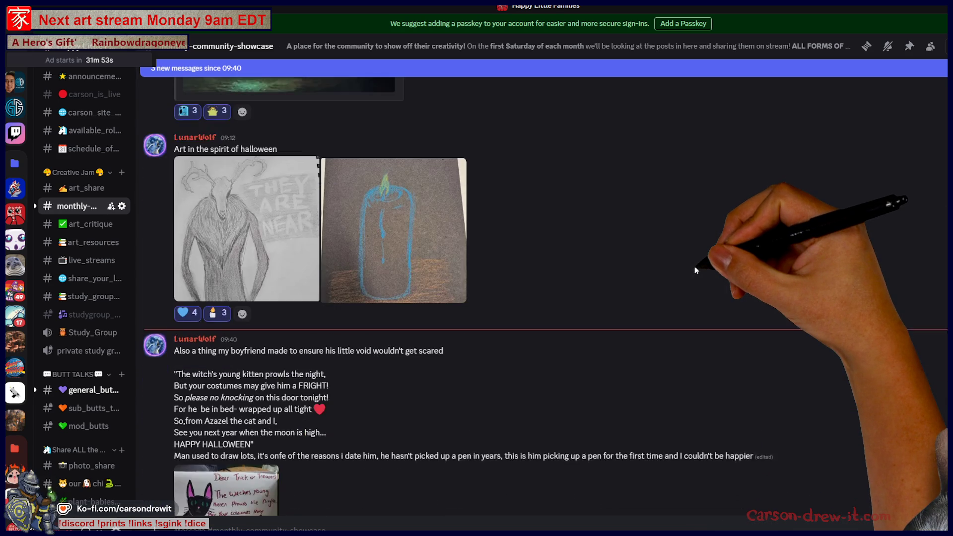
scroll(695, 266, up, 7)
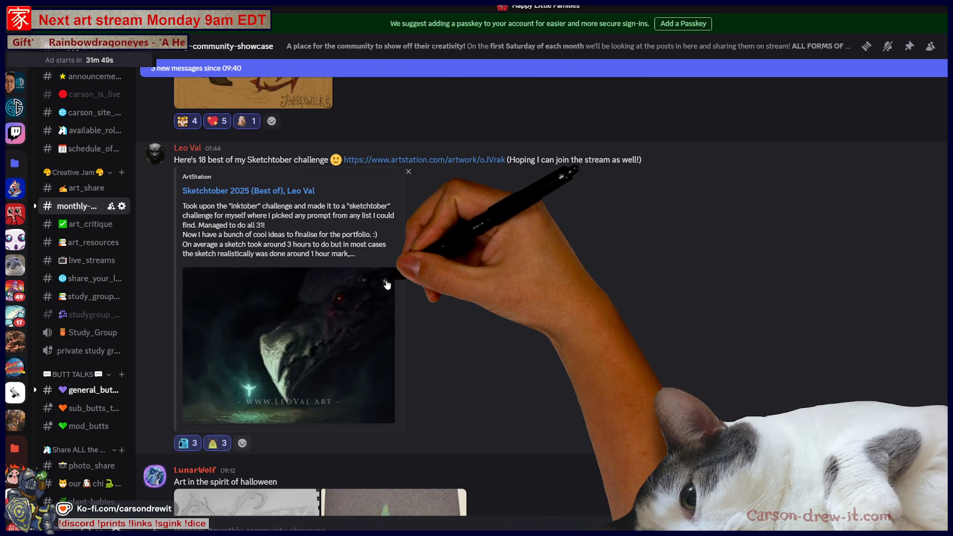
scroll(535, 274, down, 4)
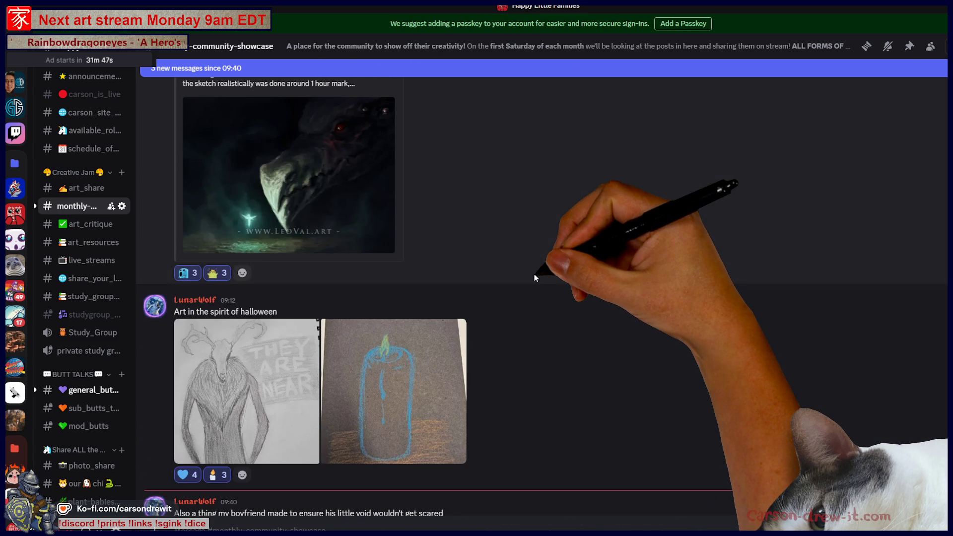
scroll(378, 313, down, 1)
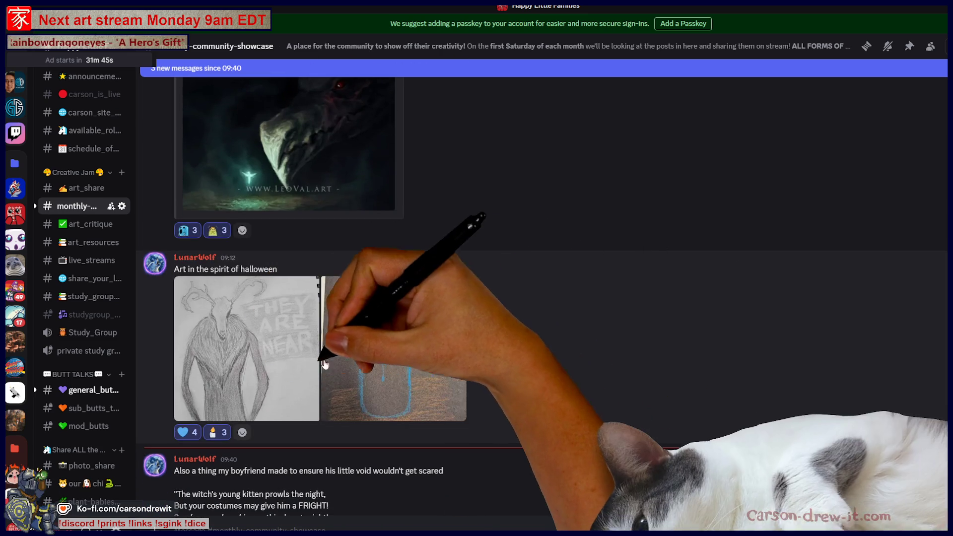
click(258, 365)
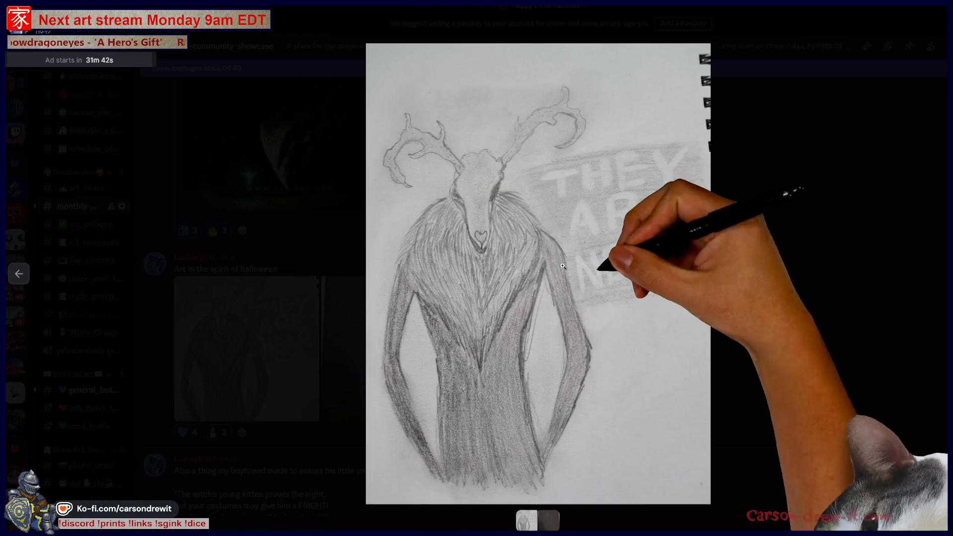
key(Escape)
click(404, 362)
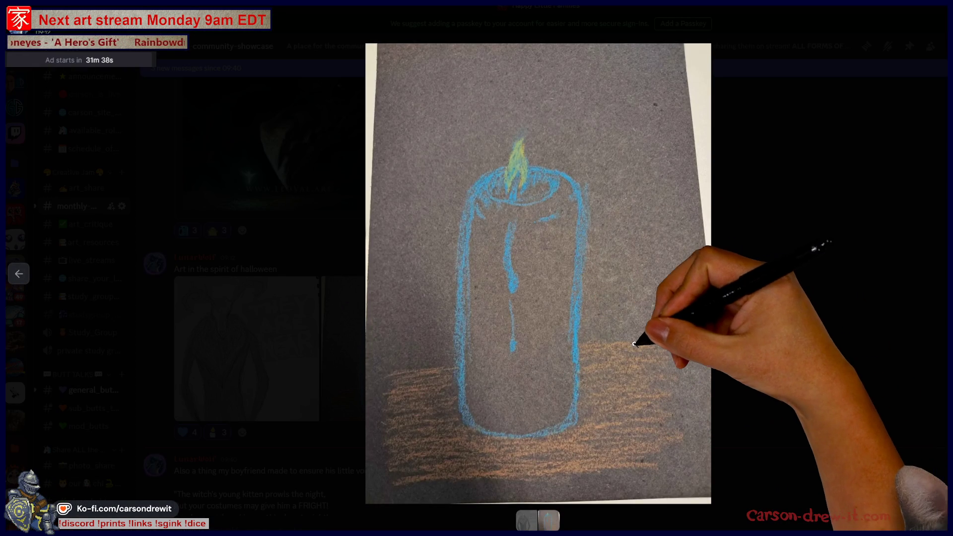
click(845, 371)
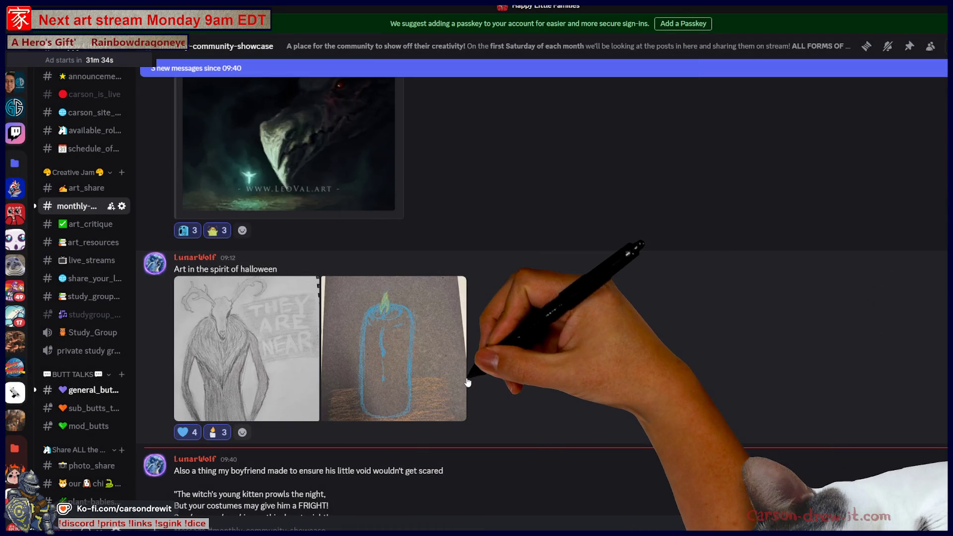
scroll(756, 365, down, 3)
scroll(755, 365, down, 3)
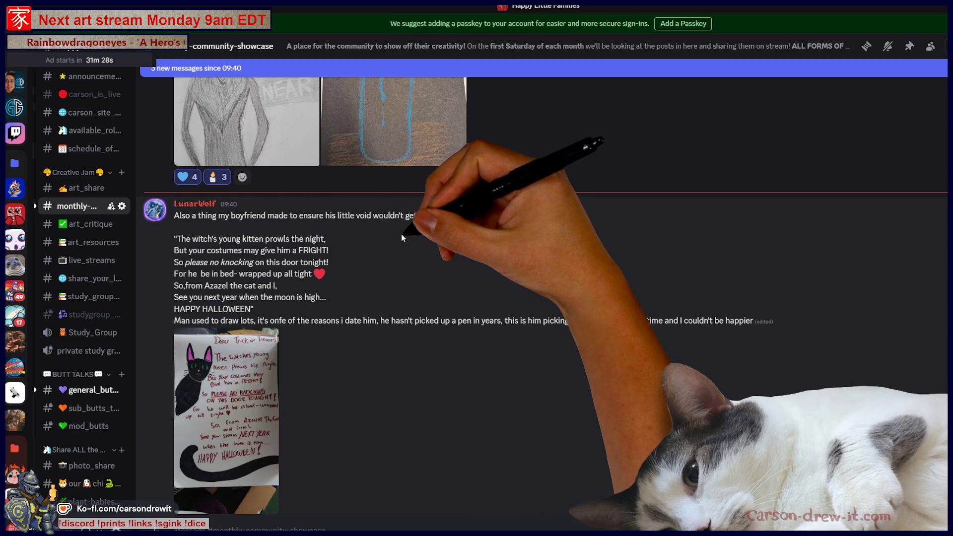
mouse_move(284, 215)
mouse_down()
mouse_move(447, 218)
mouse_move(398, 223)
mouse_up()
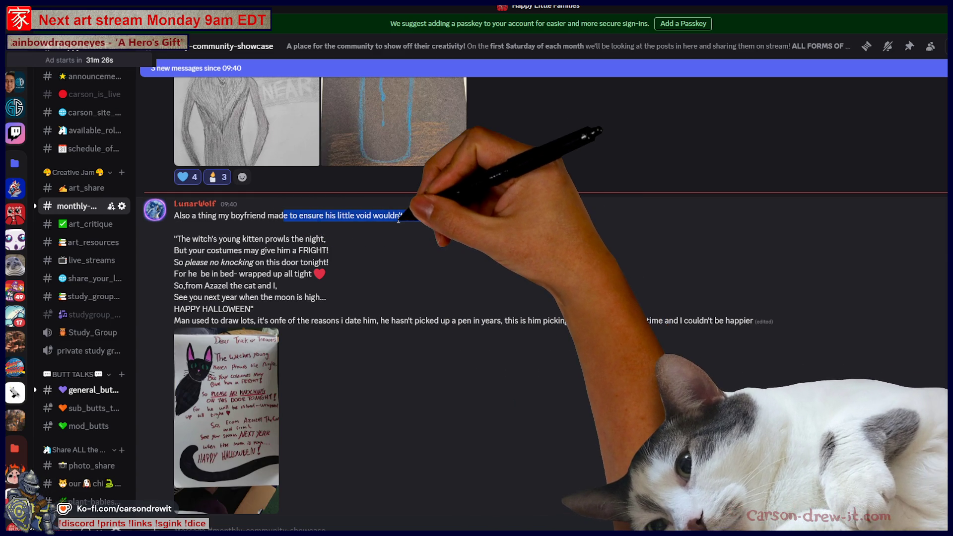
click(469, 242)
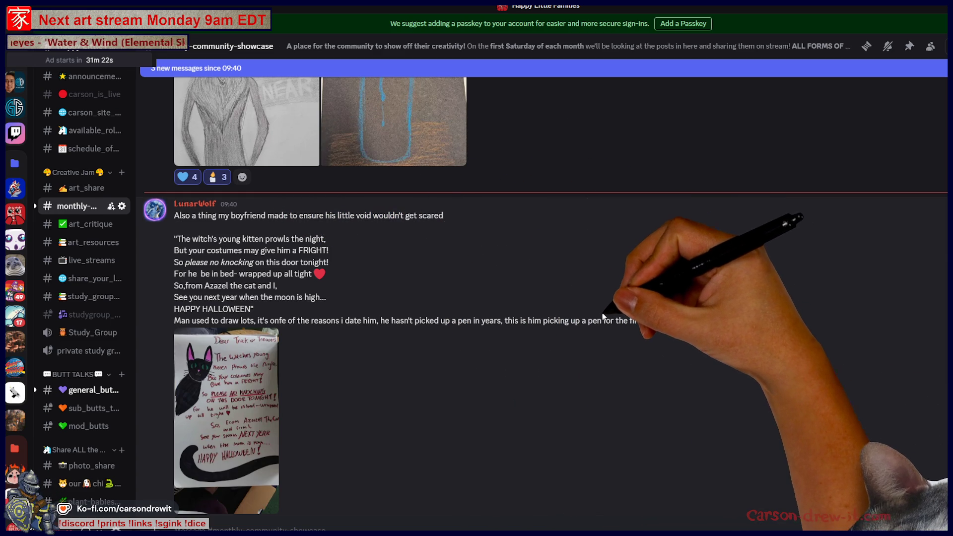
scroll(591, 325, down, 1)
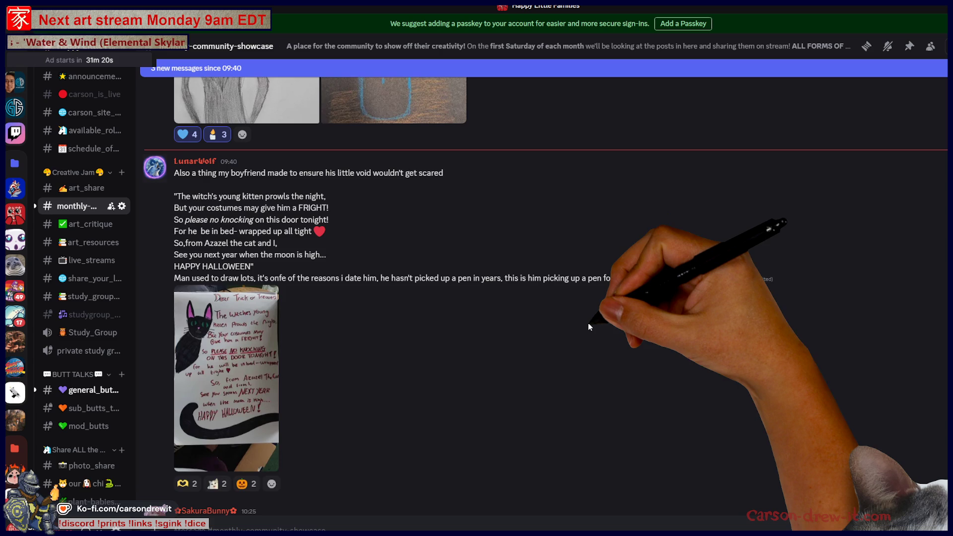
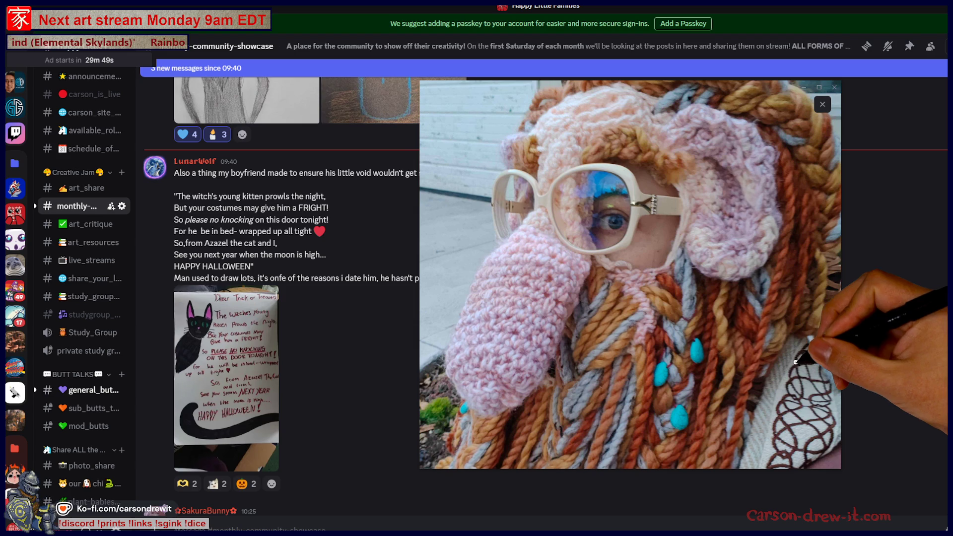
Close the enlarged crochet photo and scroll down to the Minecraft terrain screenshot post.
key(Escape)
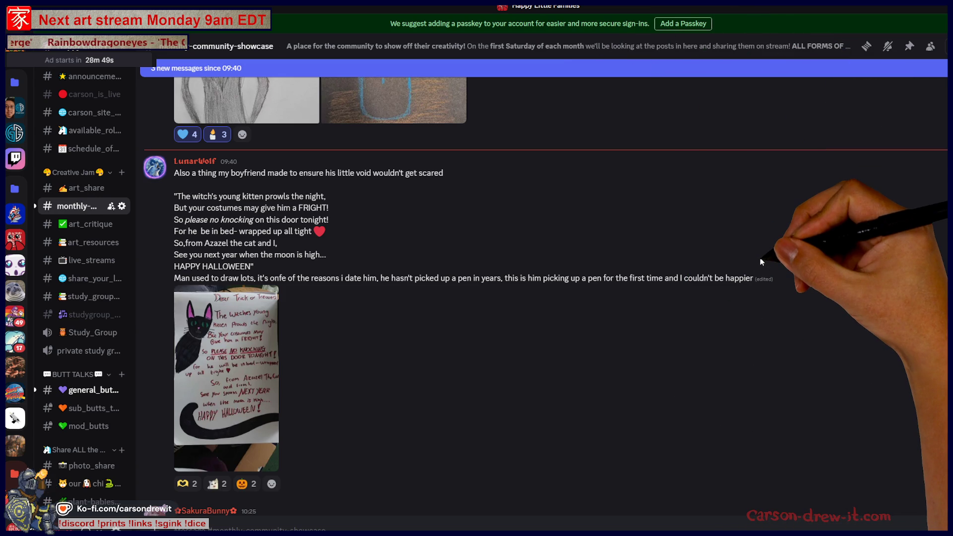
scroll(761, 258, down, 2)
scroll(761, 257, down, 1)
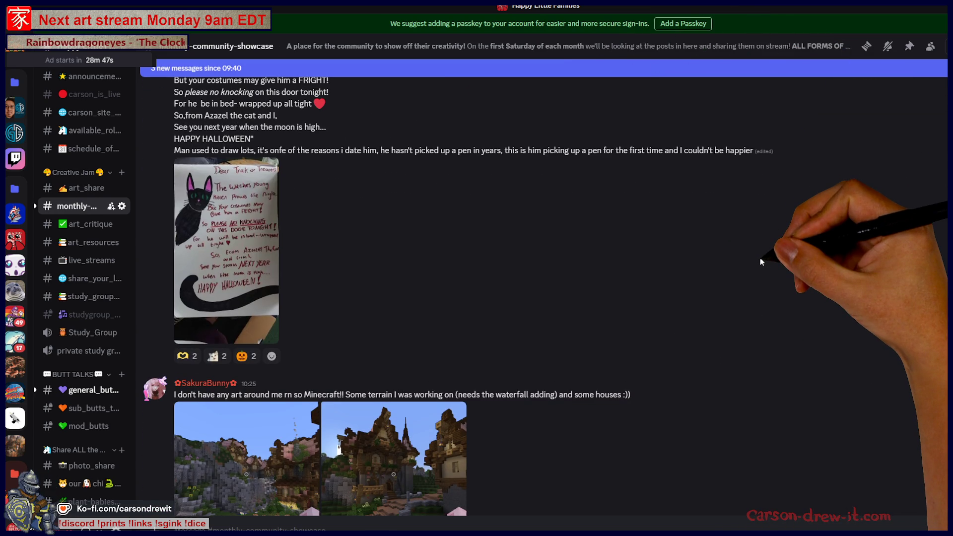
scroll(761, 258, down, 1)
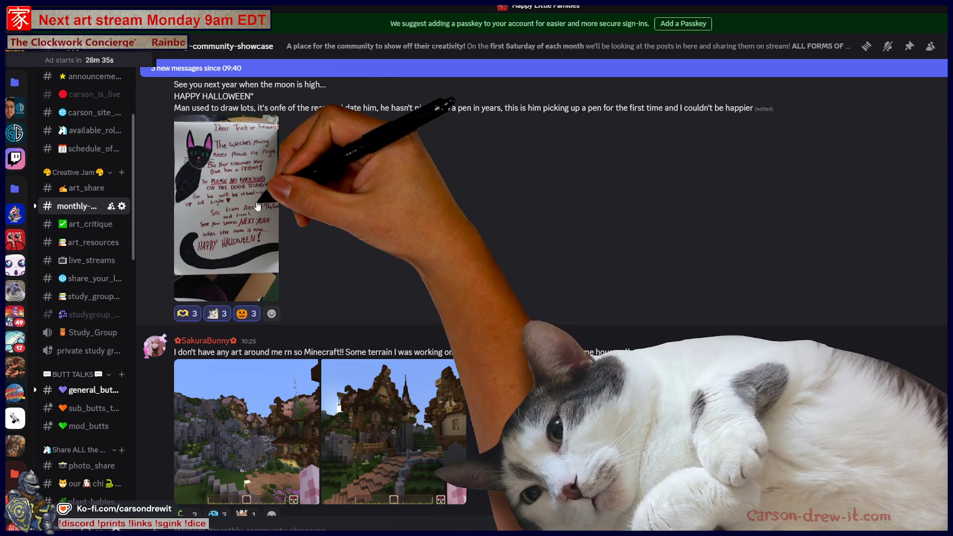
View the Halloween letter at full size, then close it again.
click(226, 199)
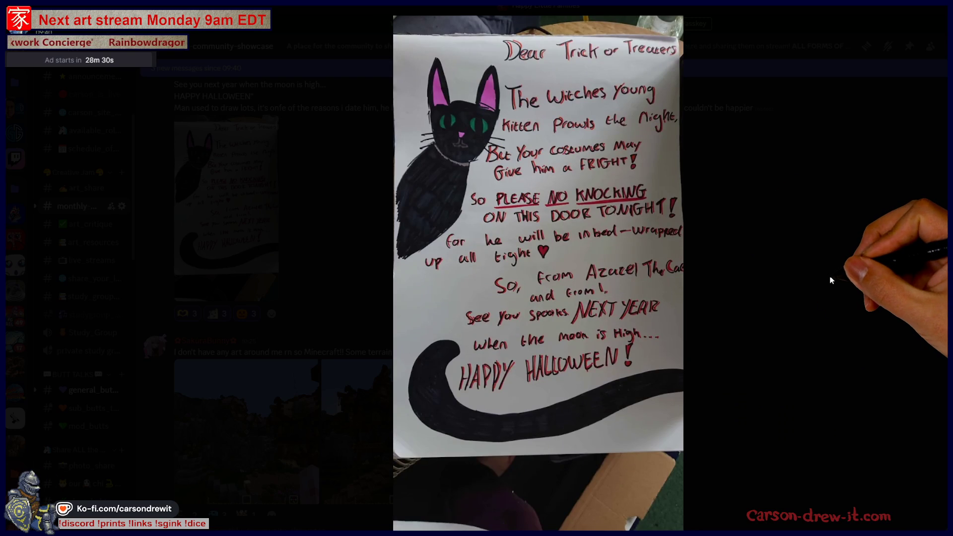
click(828, 283)
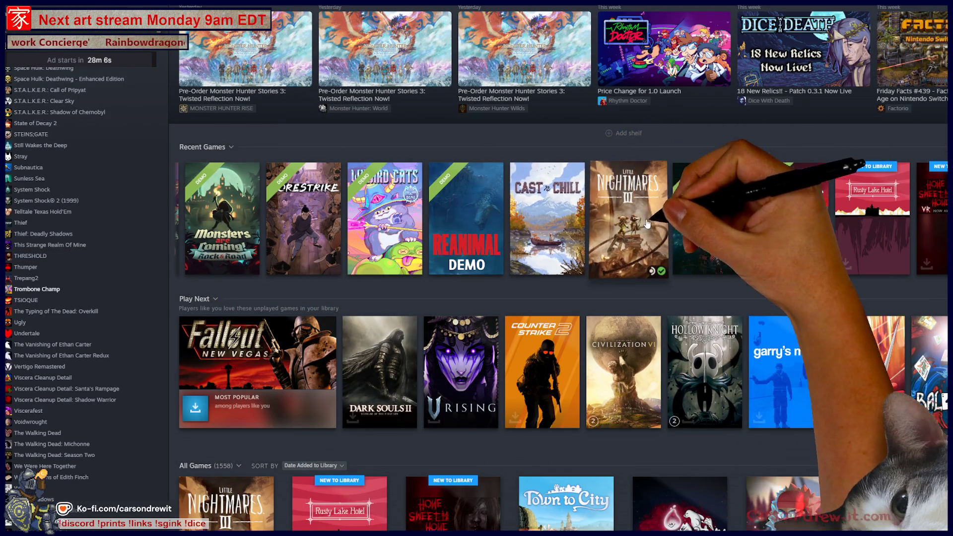
Browse the REANIMAL and UMIGARI demo pages, then open the Monsters are Coming! Rock & Road Demo page.
scroll(665, 269, left, 3)
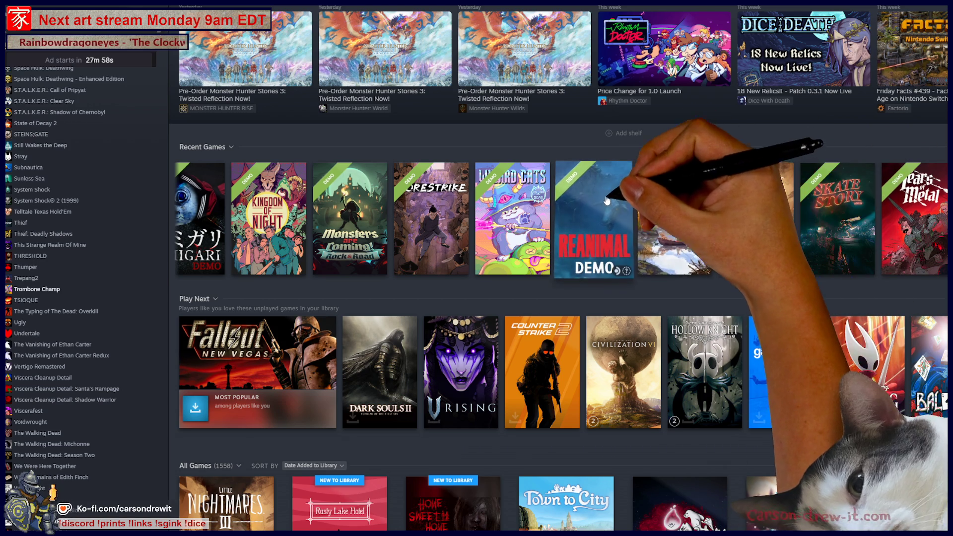
click(621, 213)
key(alt+Left)
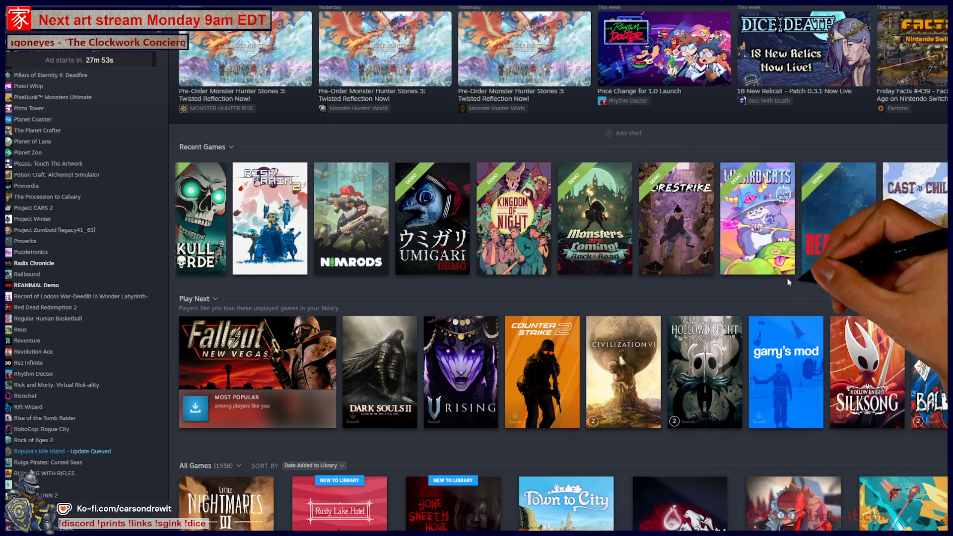
click(457, 194)
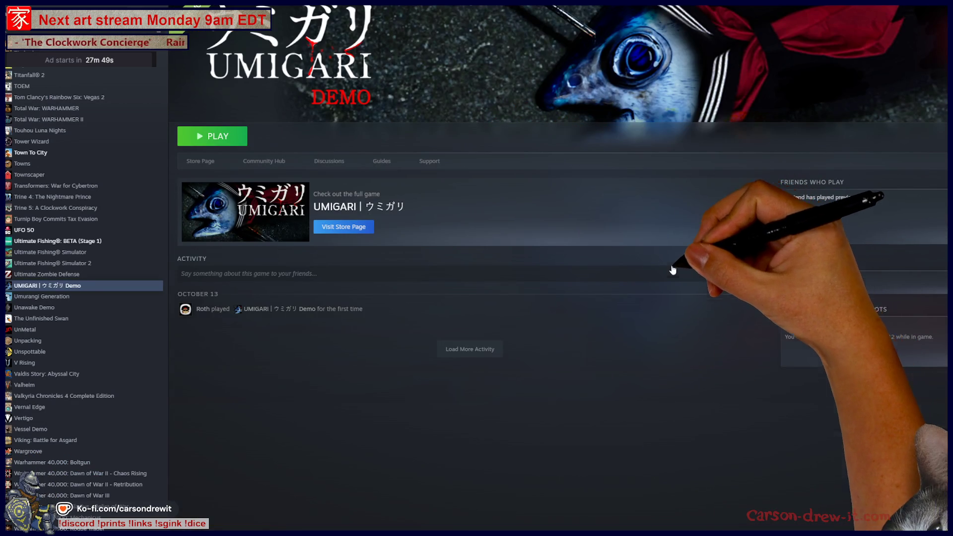
key(alt+Left)
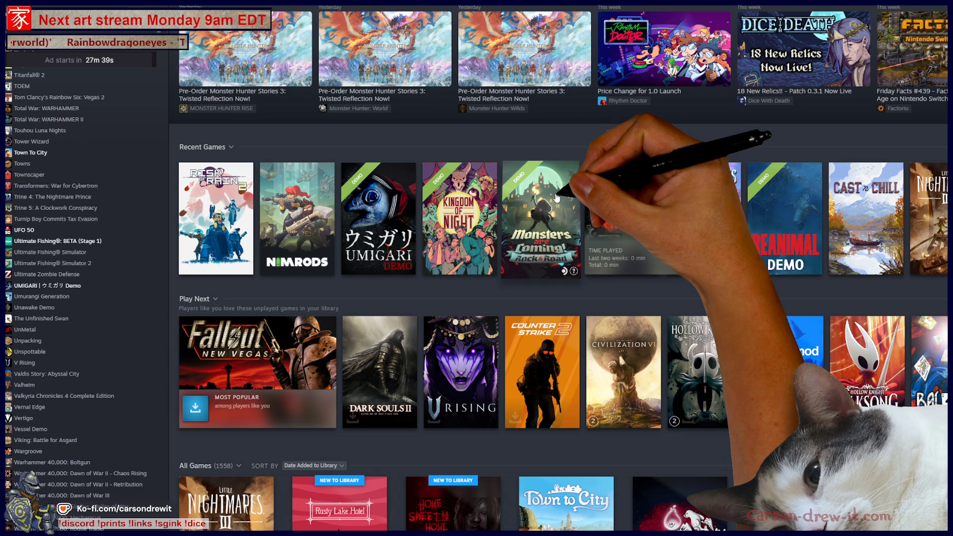
click(556, 198)
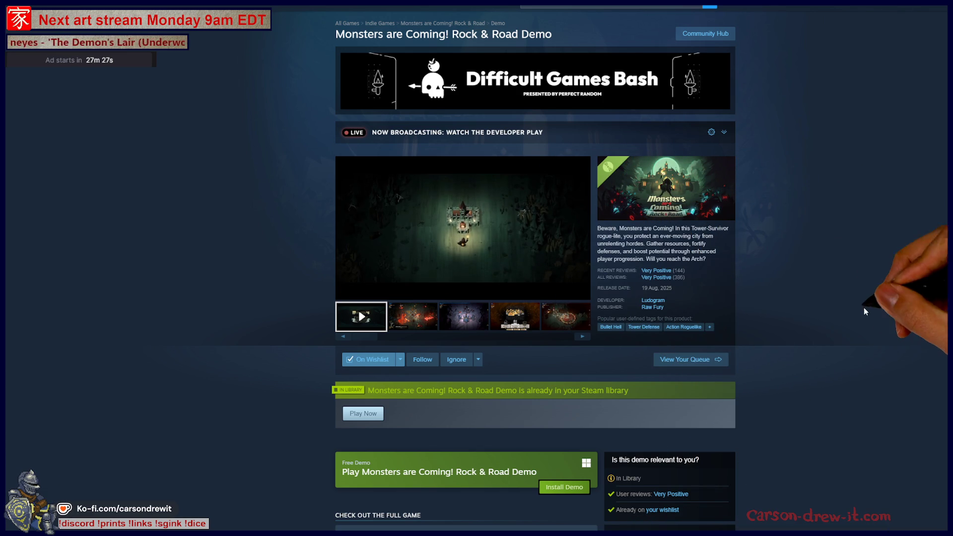
Preview the demo's third screenshot, then check the Forestrike Demo page from the library.
click(463, 316)
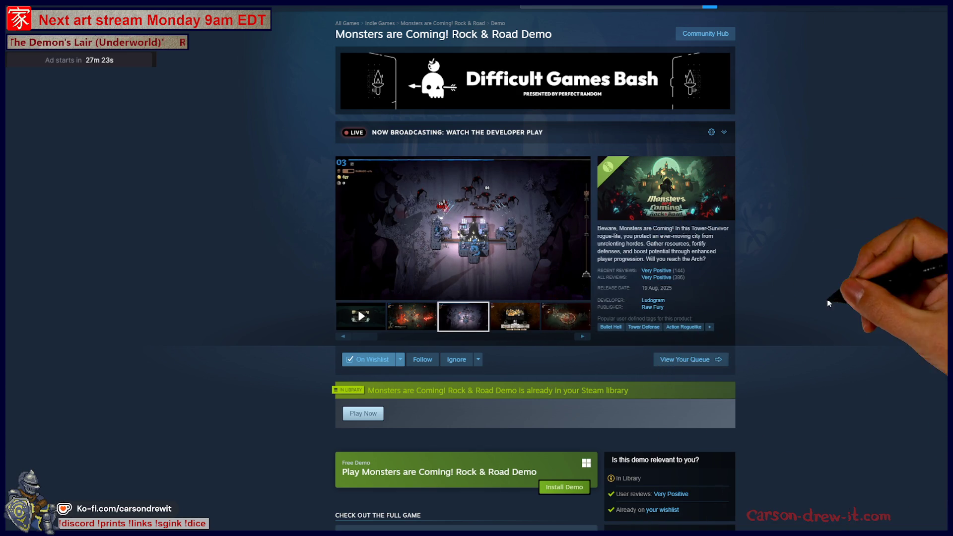
key(alt+Left)
key(alt+Left)
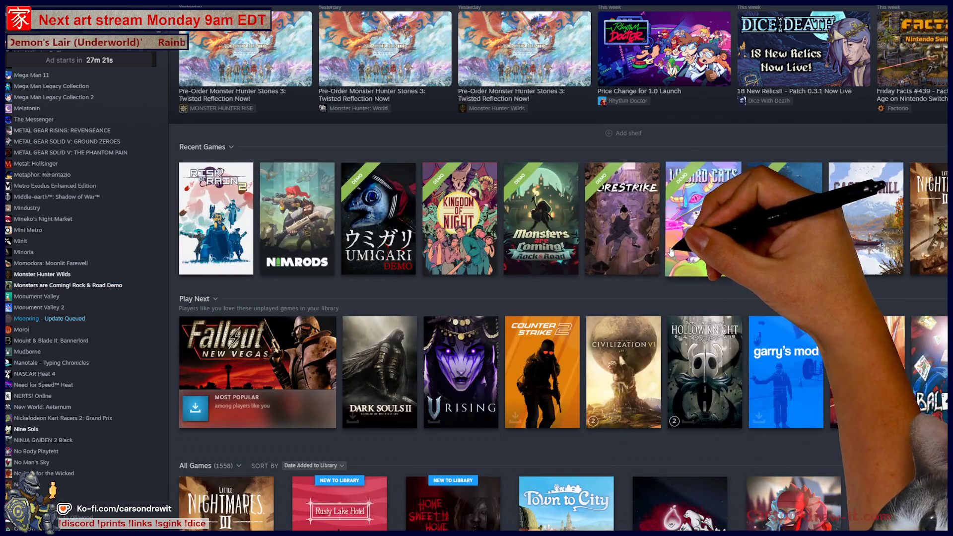
click(635, 209)
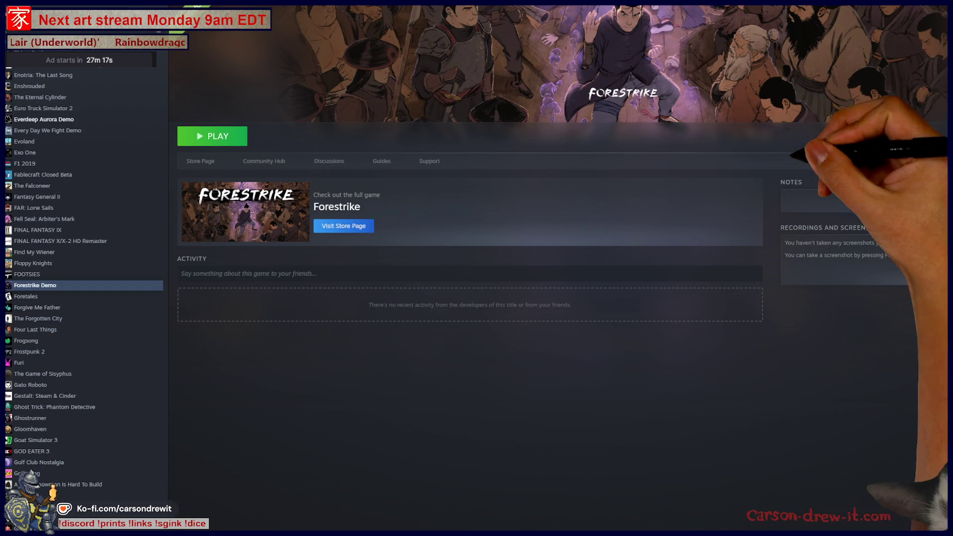
key(alt+Left)
Check the Wizard Cats Demo page, then switch back to Discord's showcase channel.
click(702, 193)
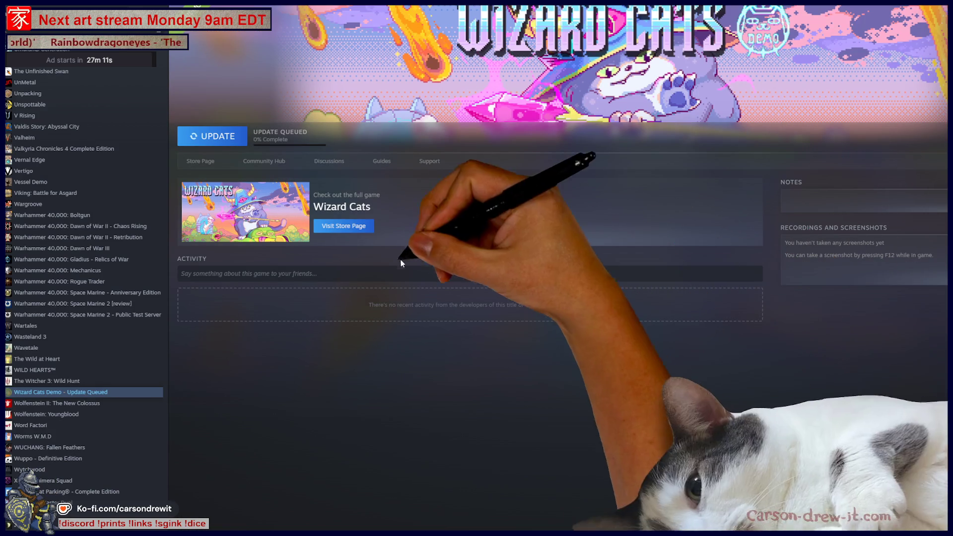
key(alt+Left)
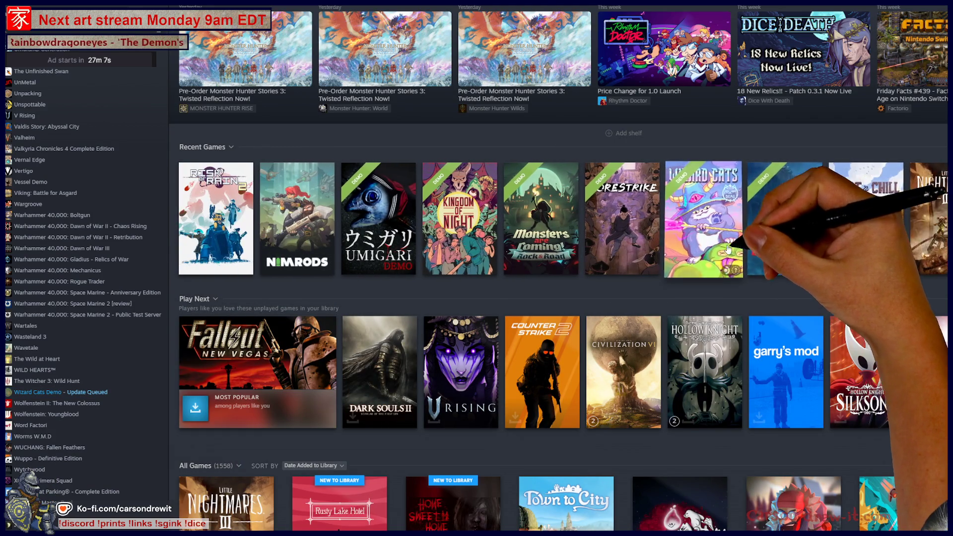
scroll(740, 219, right, 3)
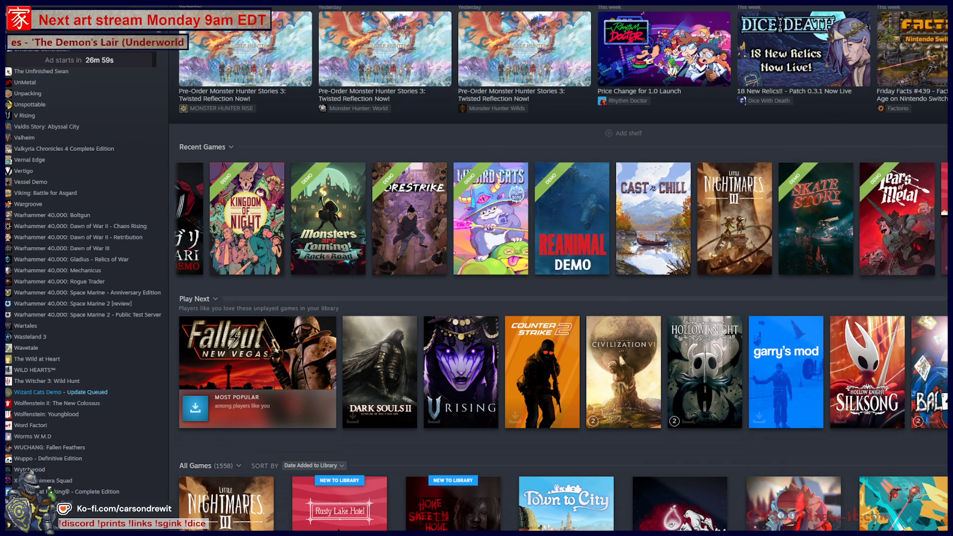
key(alt+Tab)
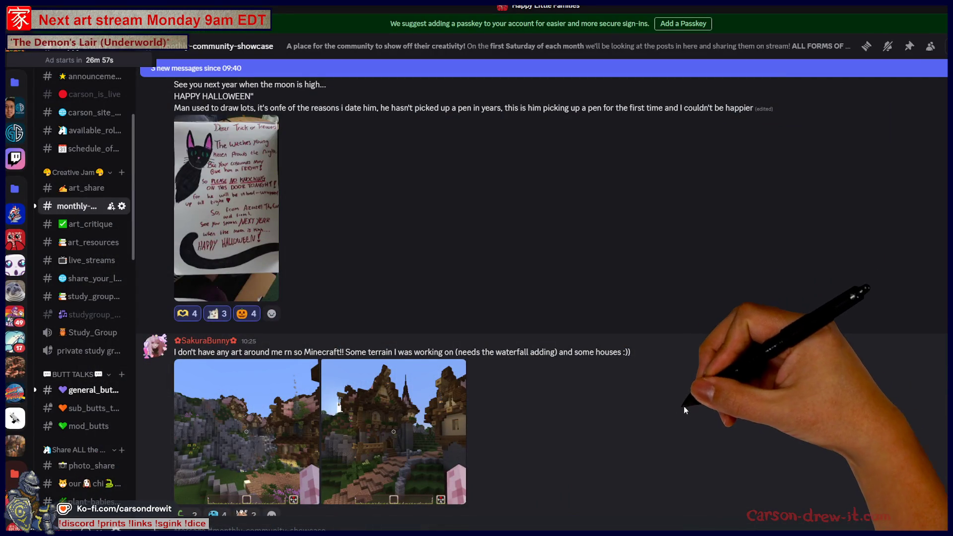
Open the first Minecraft screenshot full size, zoom in, then close it.
scroll(661, 393, down, 3)
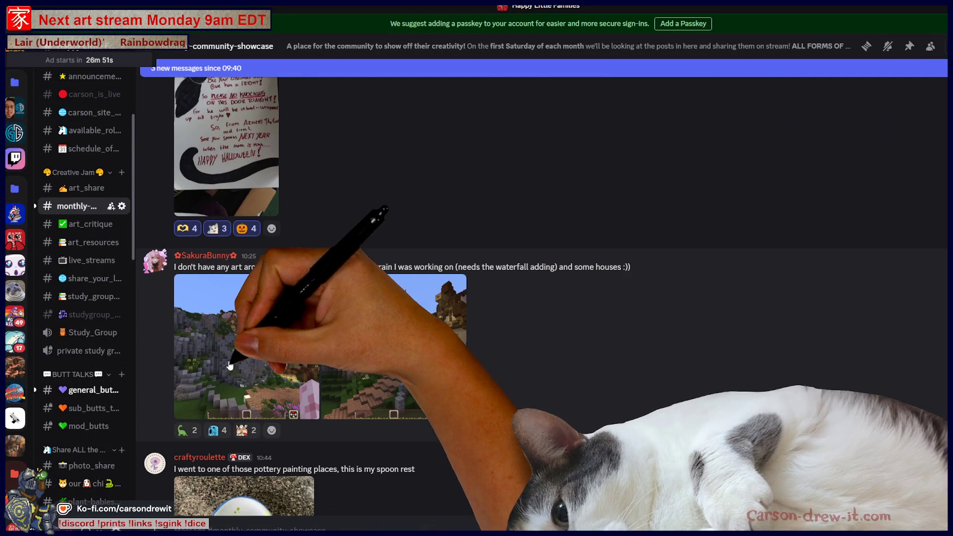
click(272, 344)
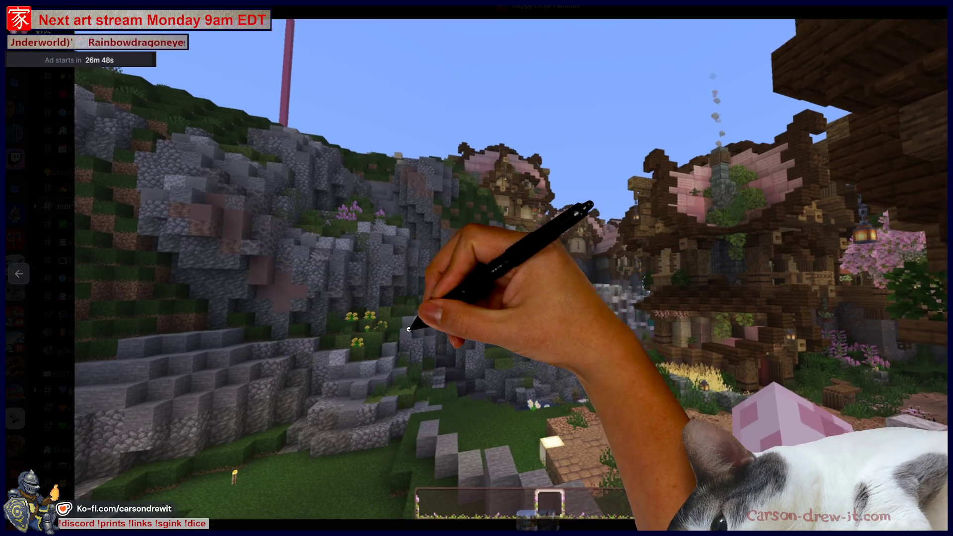
click(409, 329)
click(867, 233)
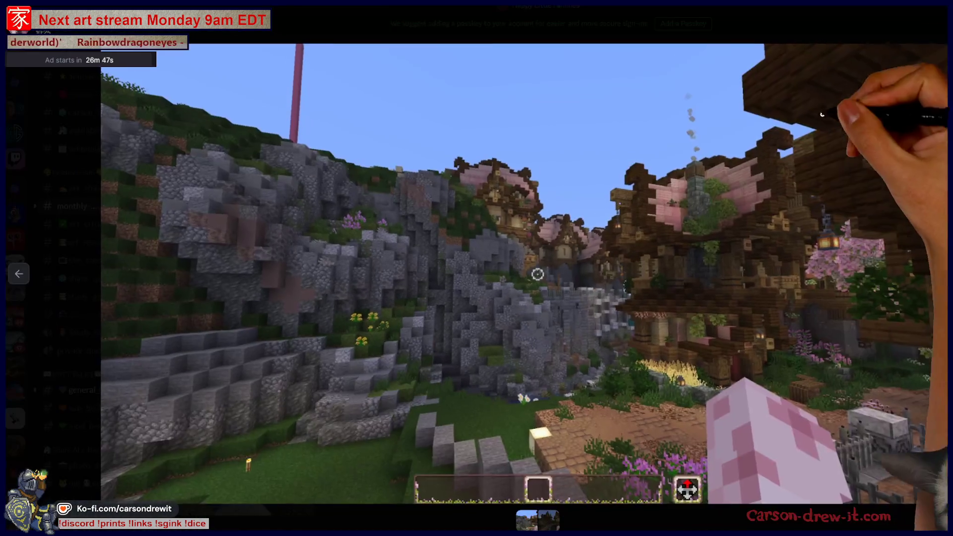
key(Escape)
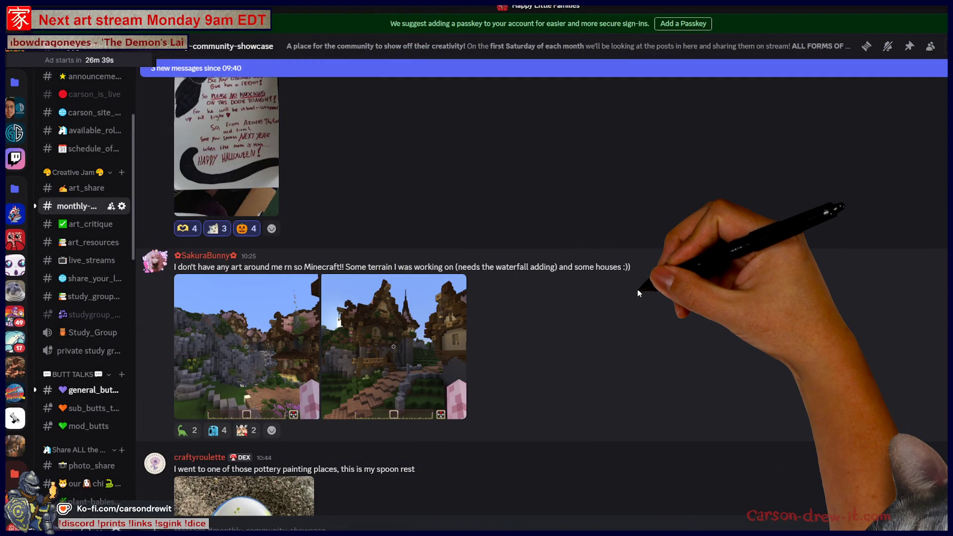
Reopen the Minecraft screenshot, zoom into the village and pan around its buildings.
click(260, 377)
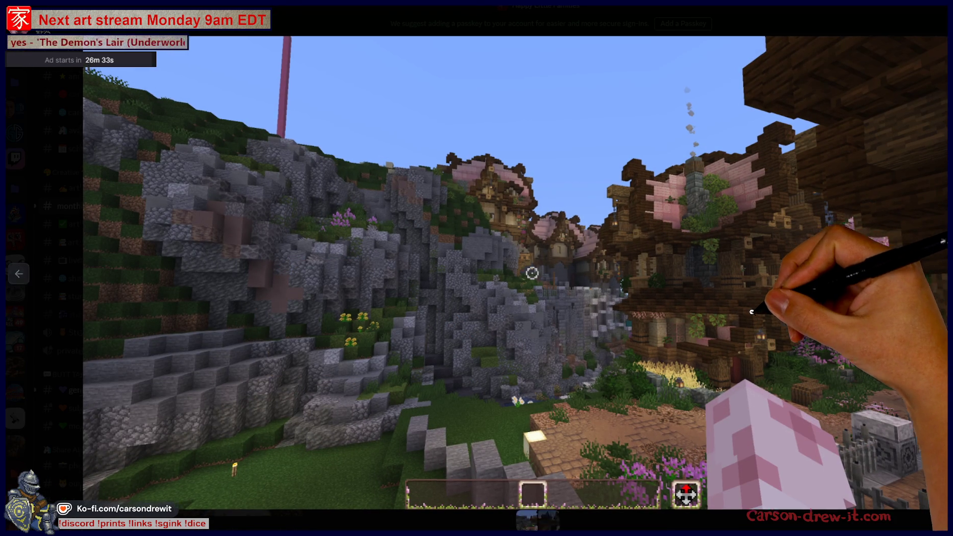
click(532, 271)
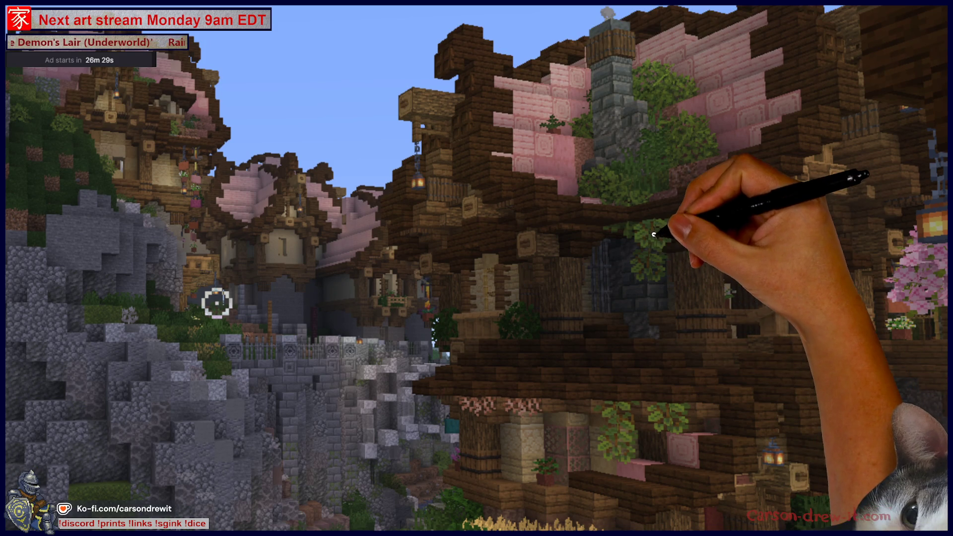
drag(626, 412, 630, 318)
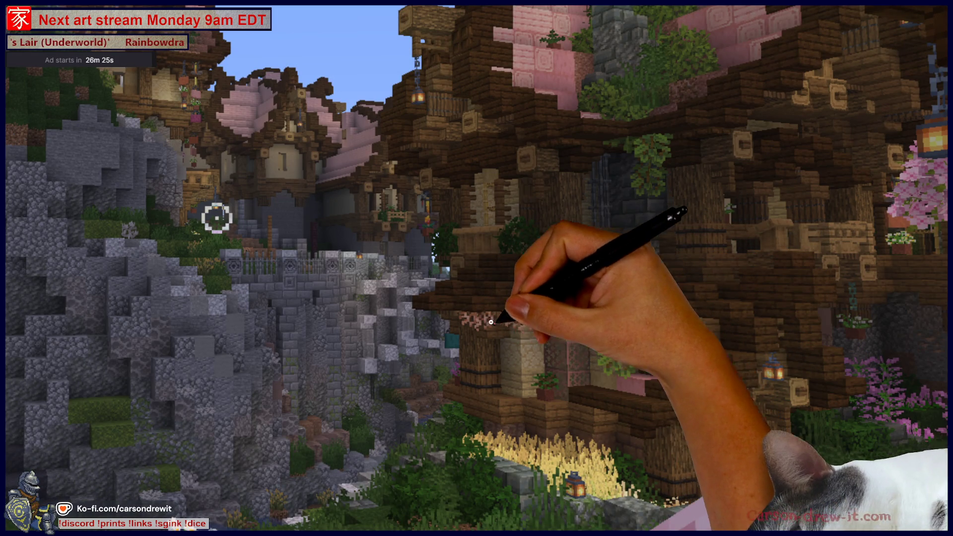
scroll(695, 336, up, 1)
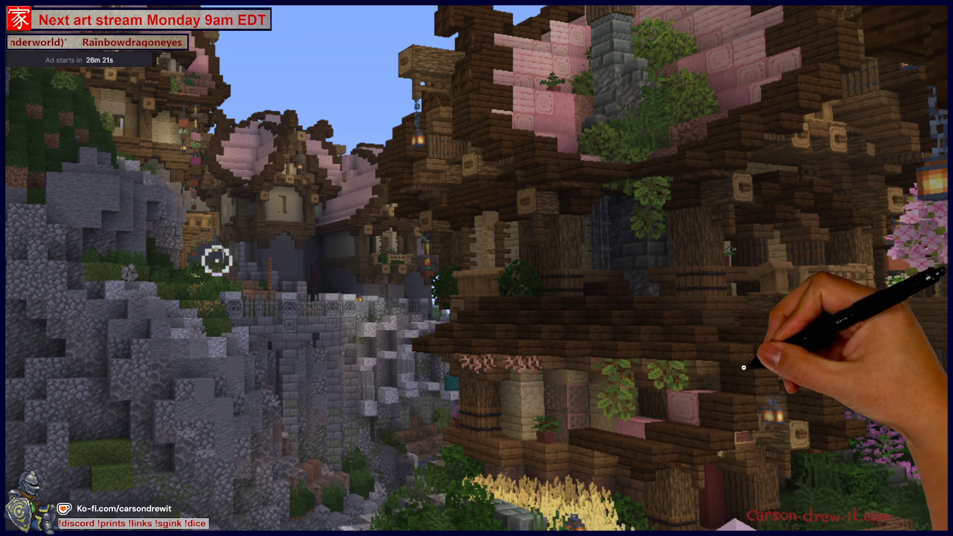
scroll(747, 368, up, 1)
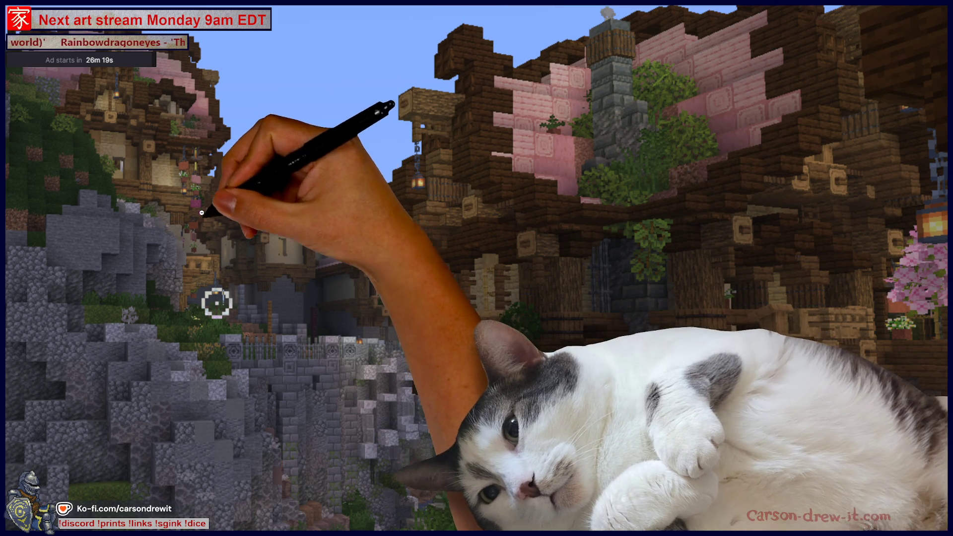
scroll(250, 141, up, 3)
scroll(256, 243, left, 2)
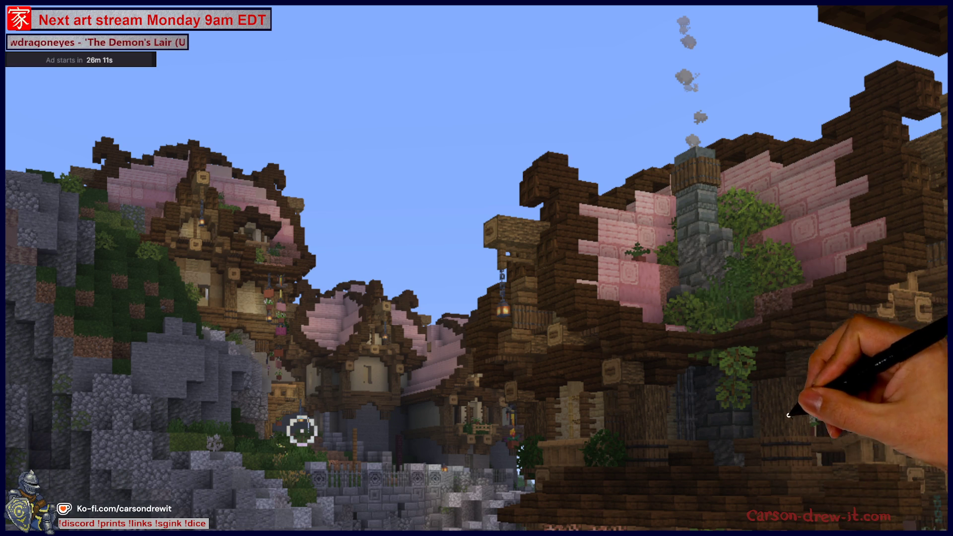
scroll(578, 401, down, 6)
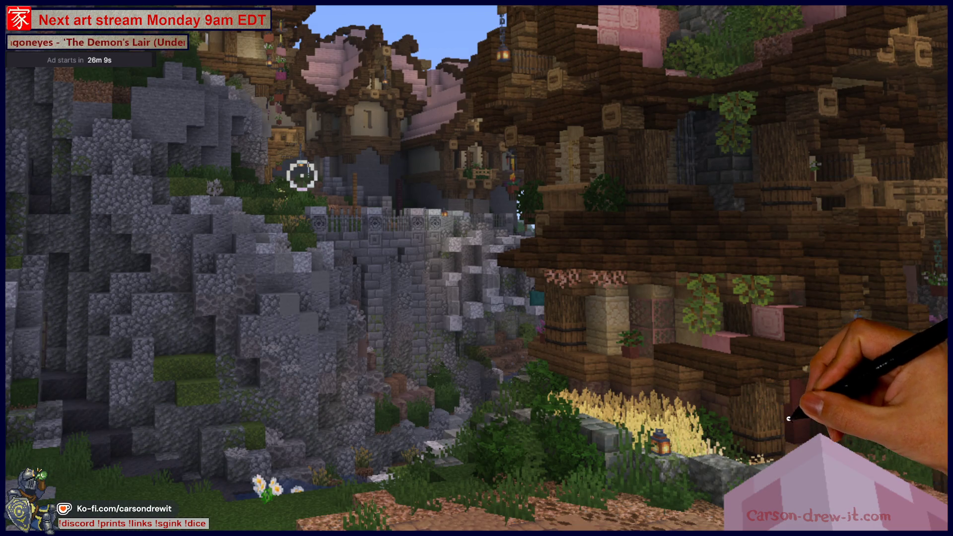
scroll(788, 419, right, 5)
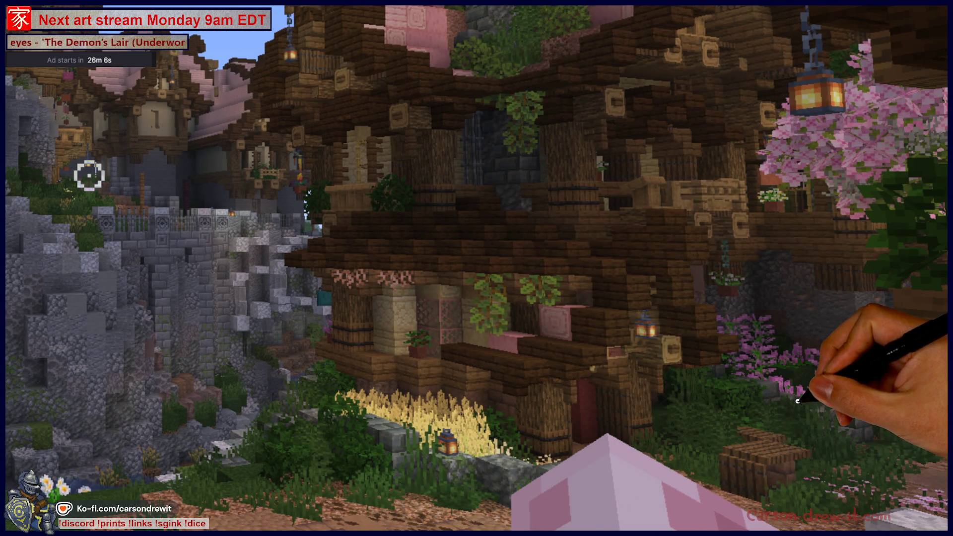
scroll(798, 401, up, 3)
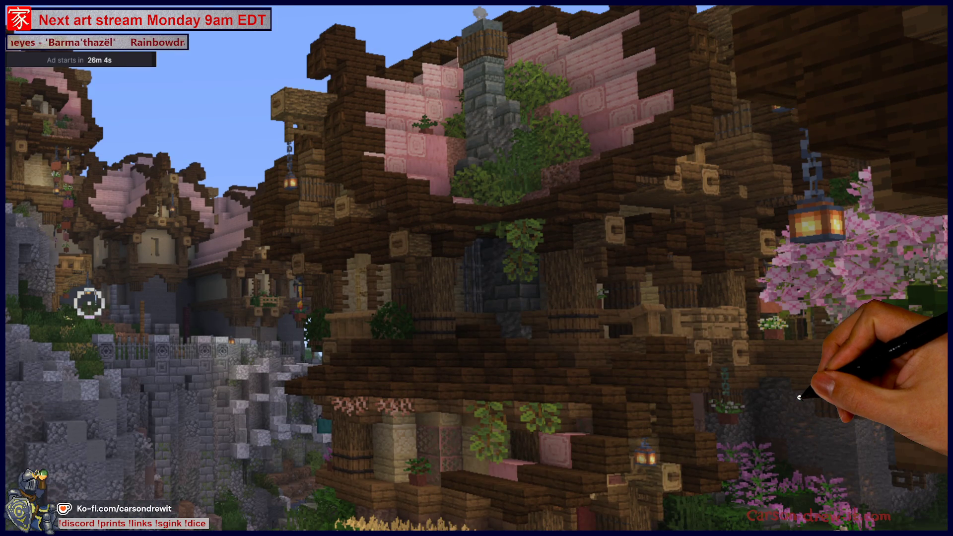
scroll(814, 397, down, 2)
scroll(844, 394, left, 5)
scroll(755, 393, up, 3)
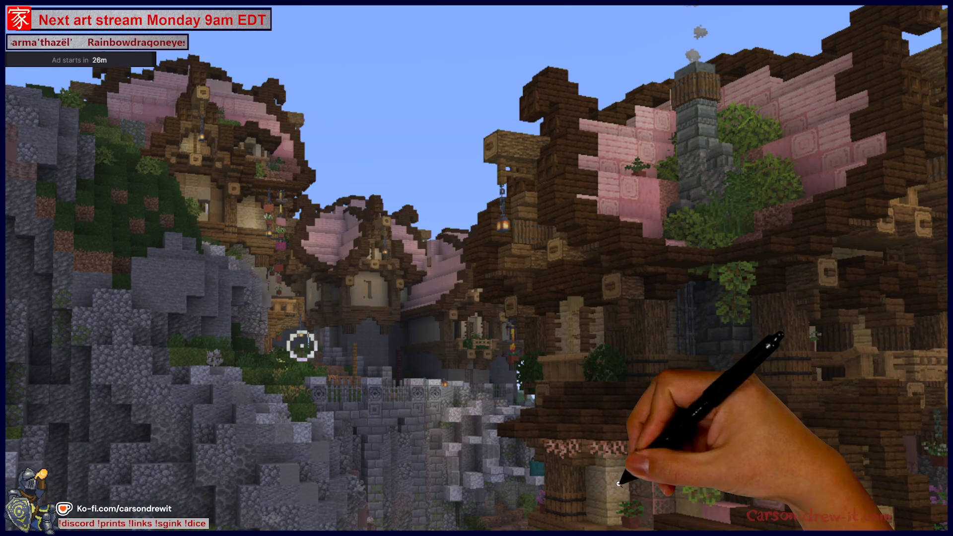
scroll(844, 347, down, 3)
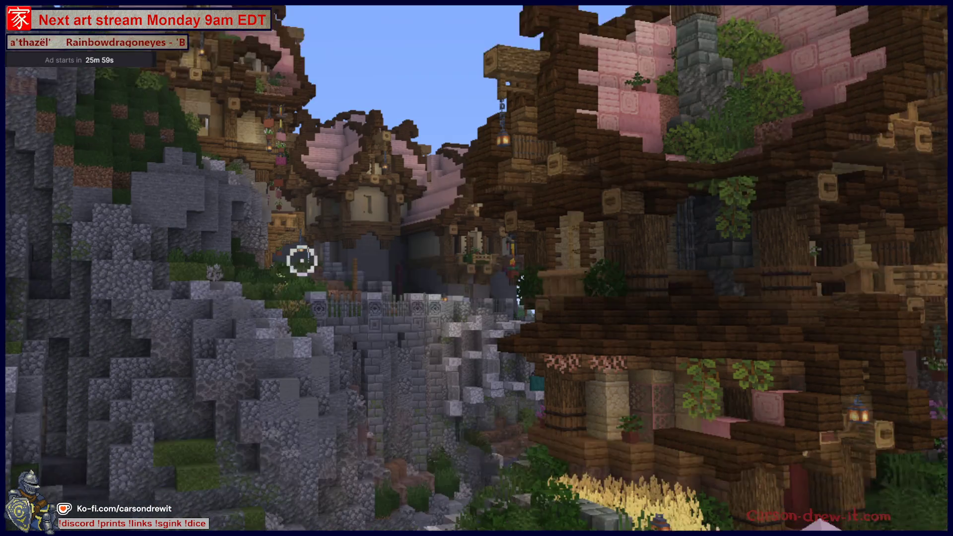
scroll(874, 315, right, 2)
scroll(832, 313, down, 2)
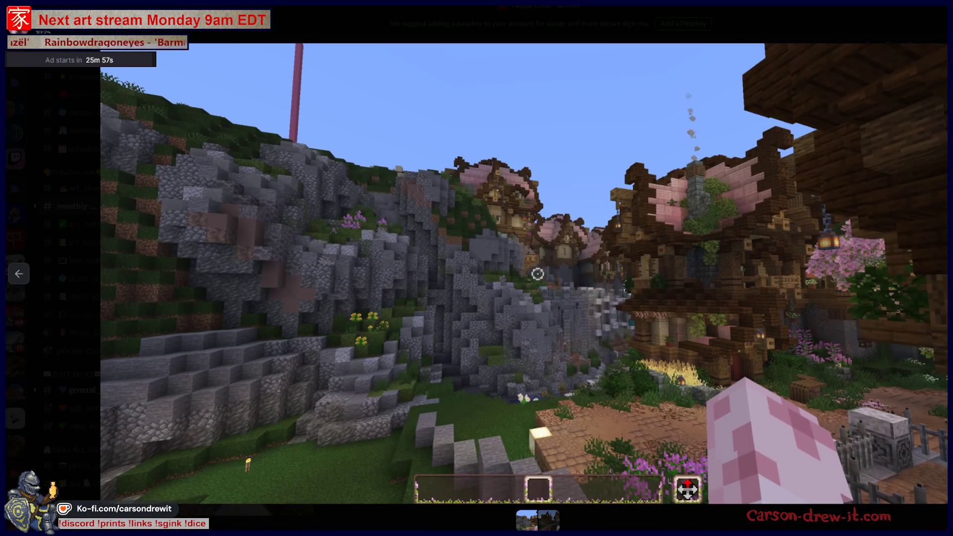
Switch to the second Minecraft screenshot, zoom in and out twice, then close the viewer.
click(546, 525)
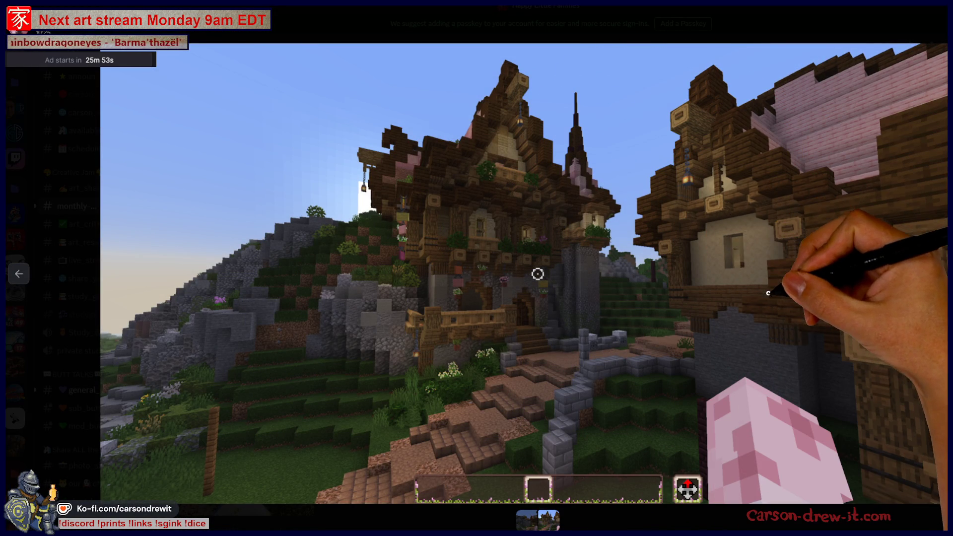
click(683, 157)
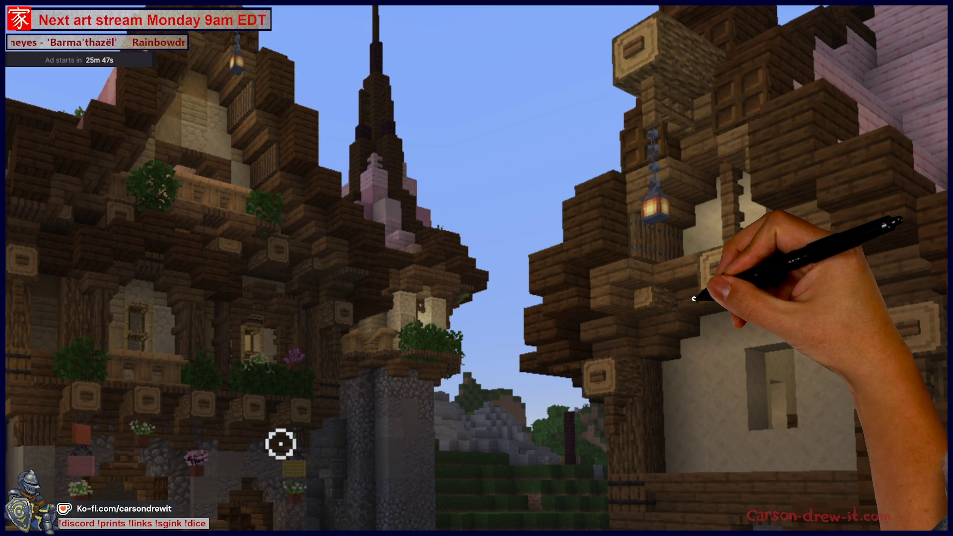
click(694, 298)
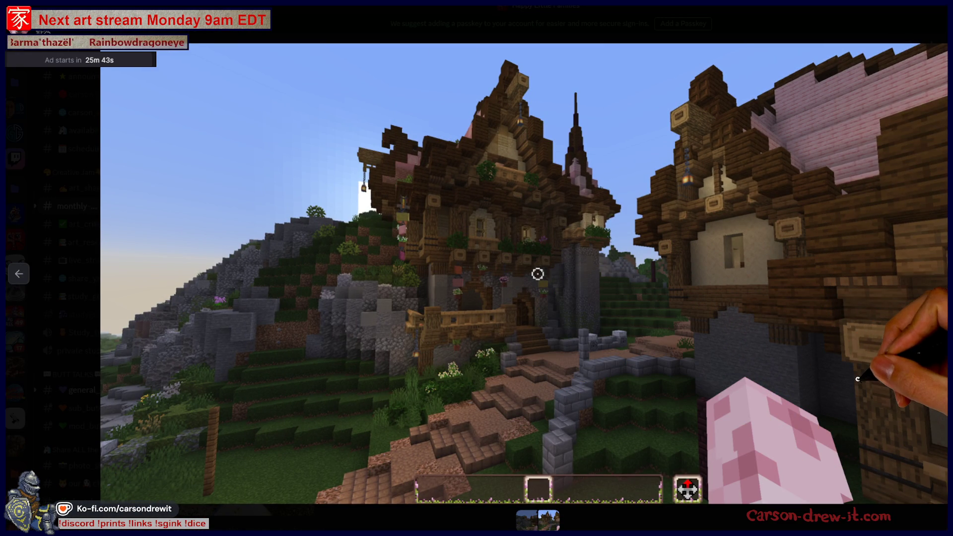
click(534, 487)
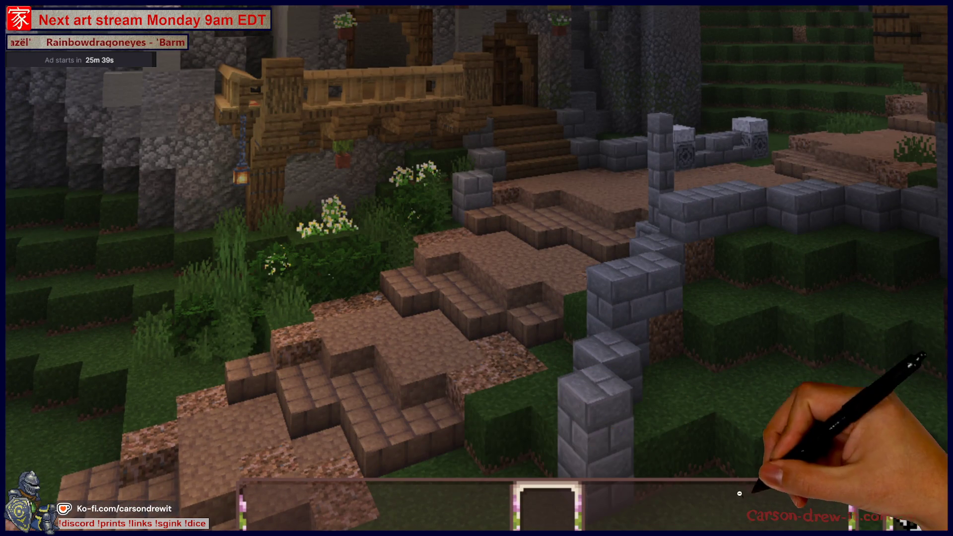
click(866, 362)
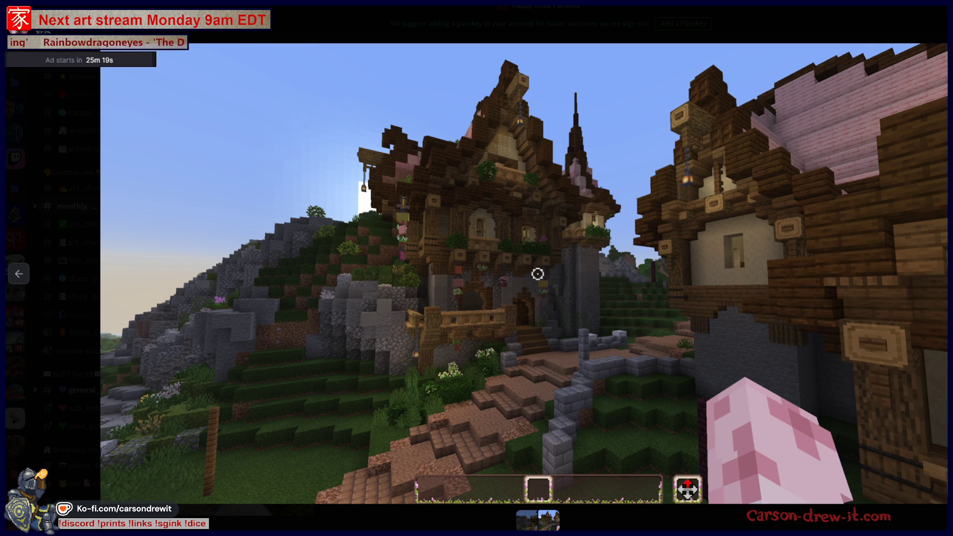
key(Escape)
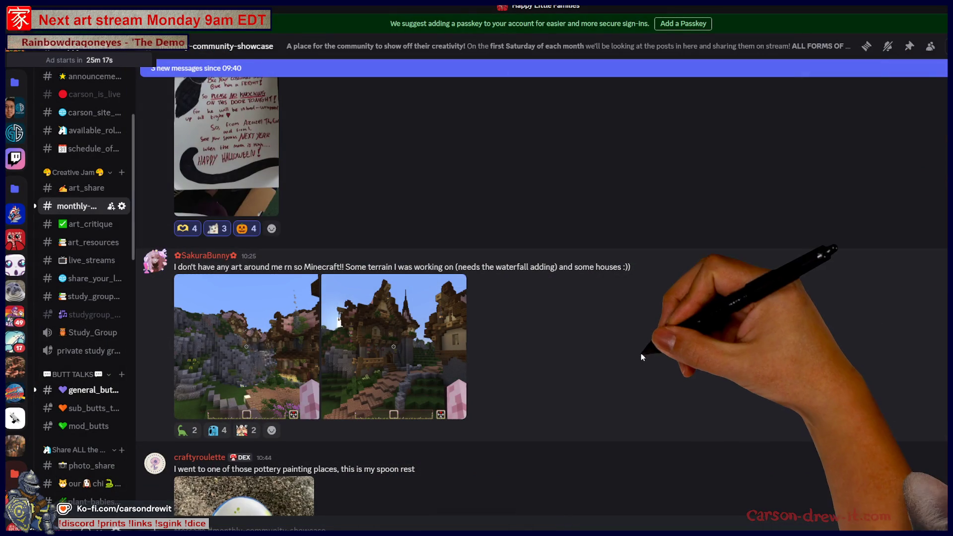
Add sauropod, blue, third and one new emoji reaction to the Minecraft post, then open its first screenshot.
scroll(661, 362, down, 2)
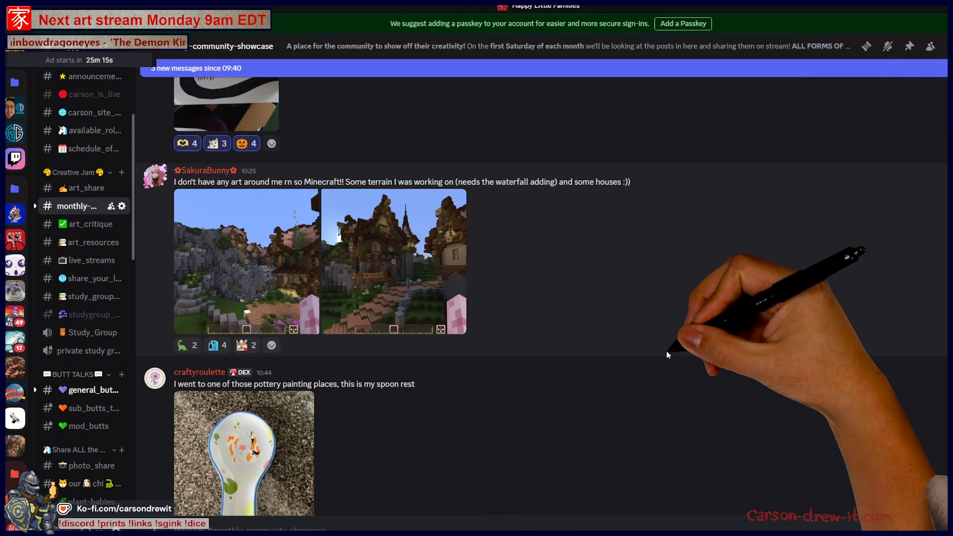
click(192, 347)
click(216, 346)
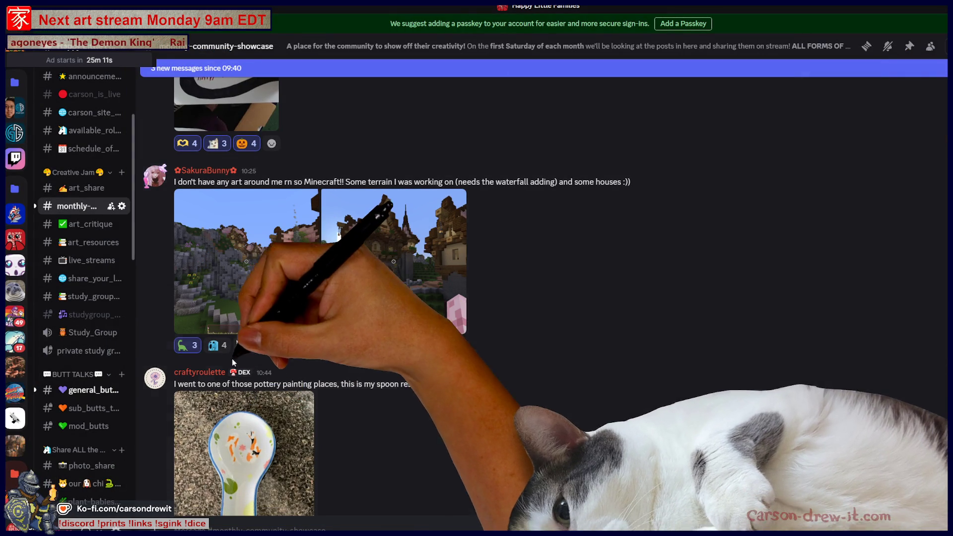
click(248, 346)
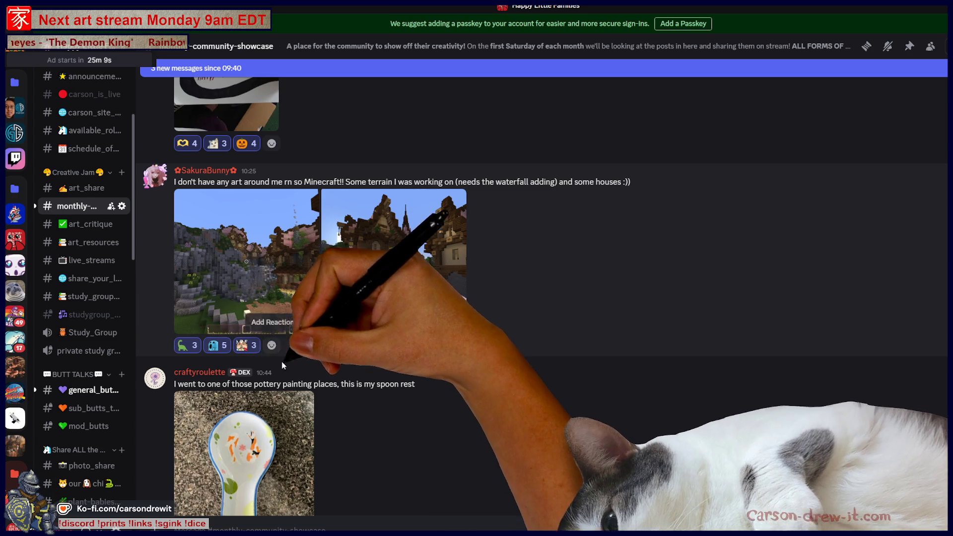
click(270, 346)
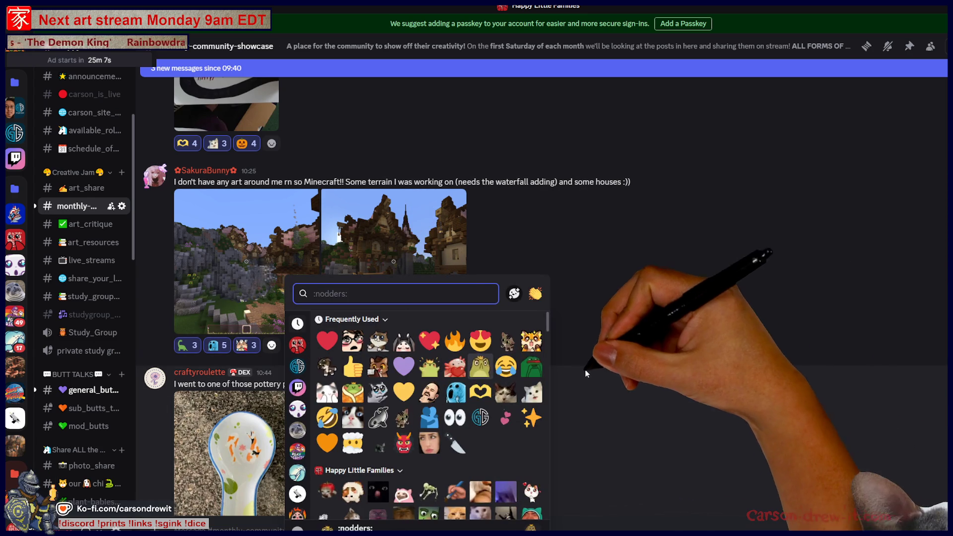
click(456, 370)
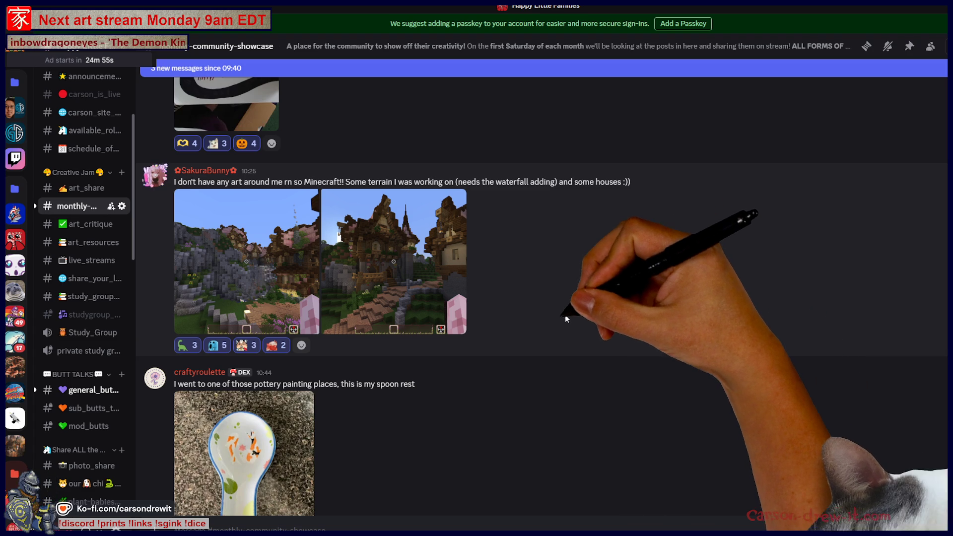
click(298, 274)
Close the screenshot viewer, scroll down to the painted spoon rest post and enlarge its photo.
scroll(710, 235, up, 3)
scroll(829, 342, down, 3)
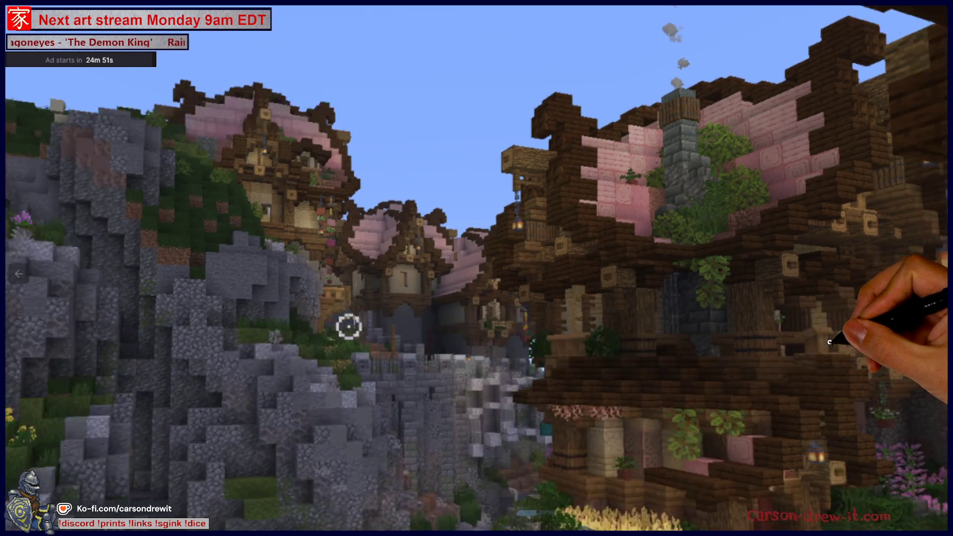
key(Escape)
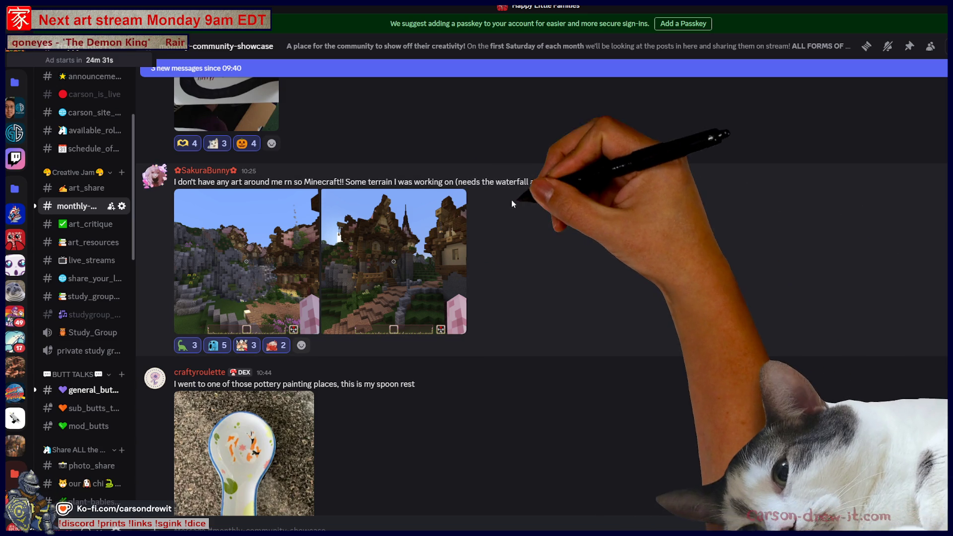
scroll(556, 224, down, 3)
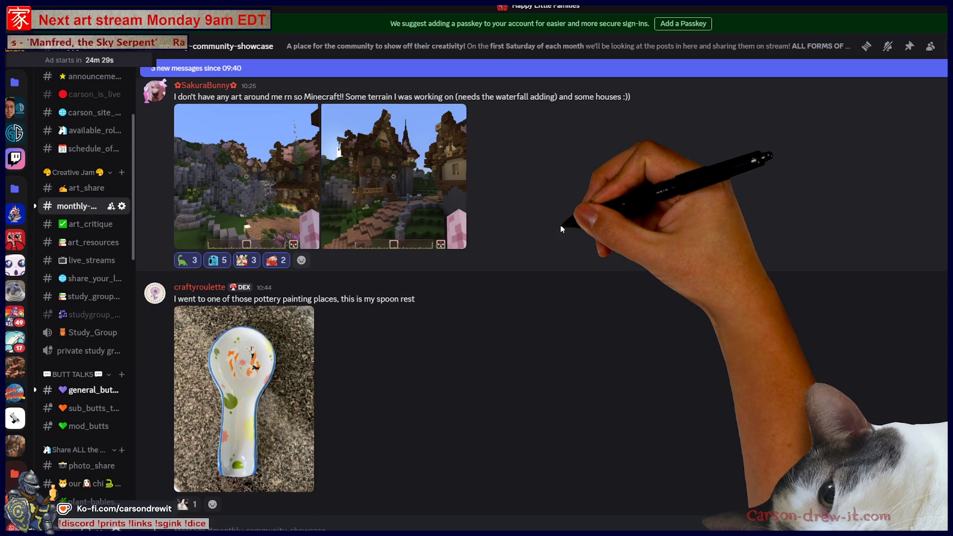
scroll(561, 226, down, 1)
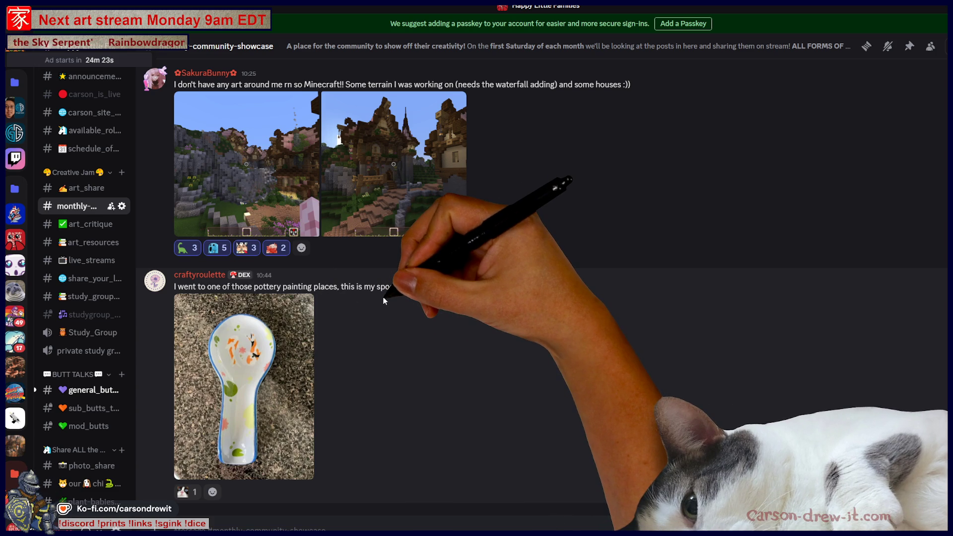
click(281, 348)
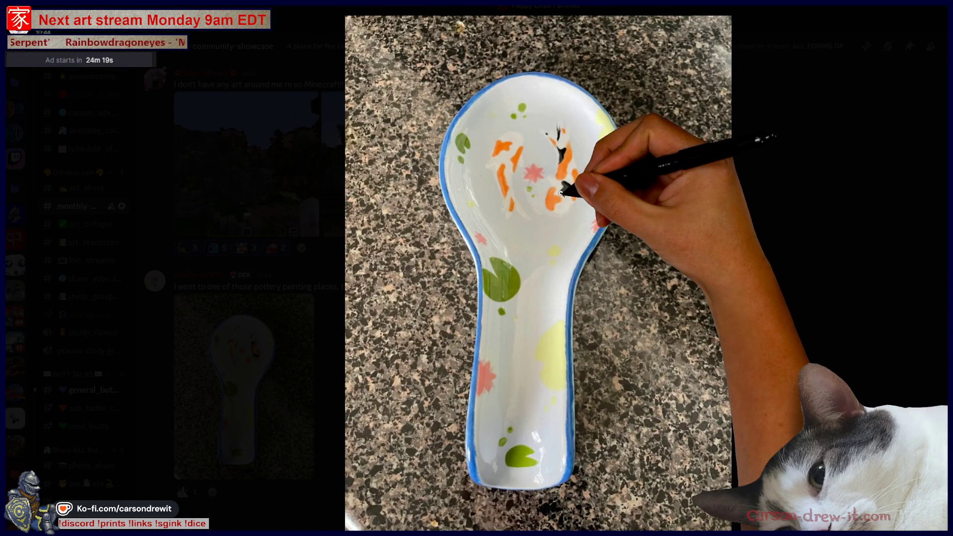
Zoom into the koi spoon rest photo and scroll over it.
click(598, 176)
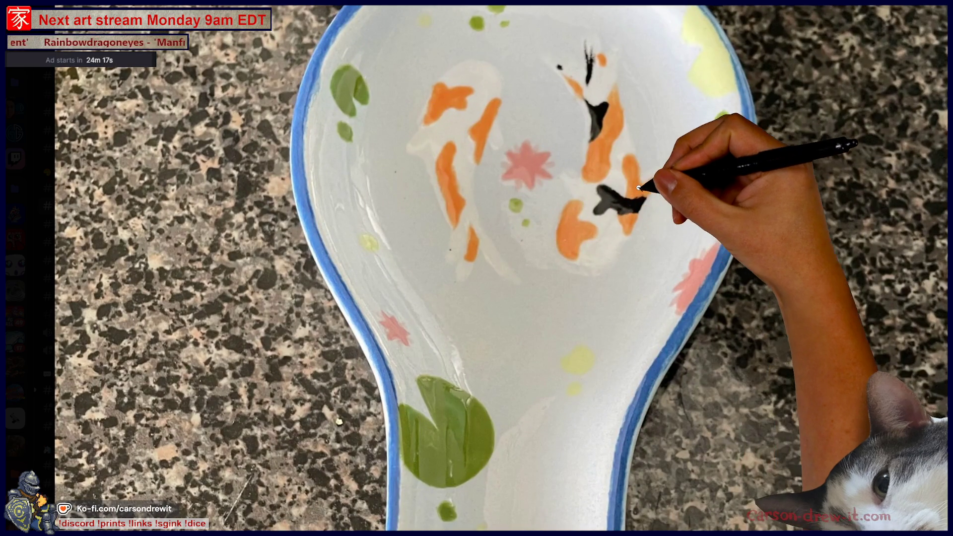
scroll(639, 188, up, 2)
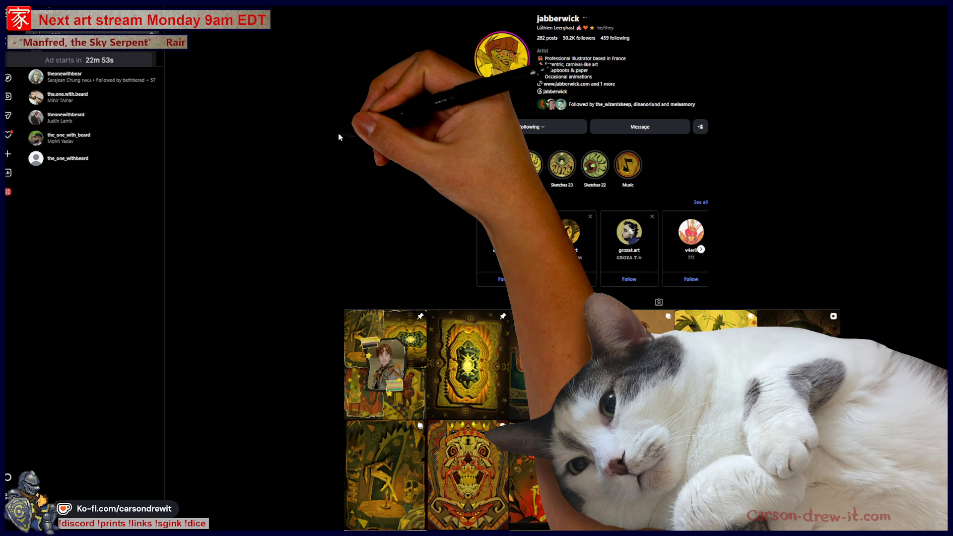
Open the searched artist's Instagram profile and briefly view the selfie collage post.
key(Return)
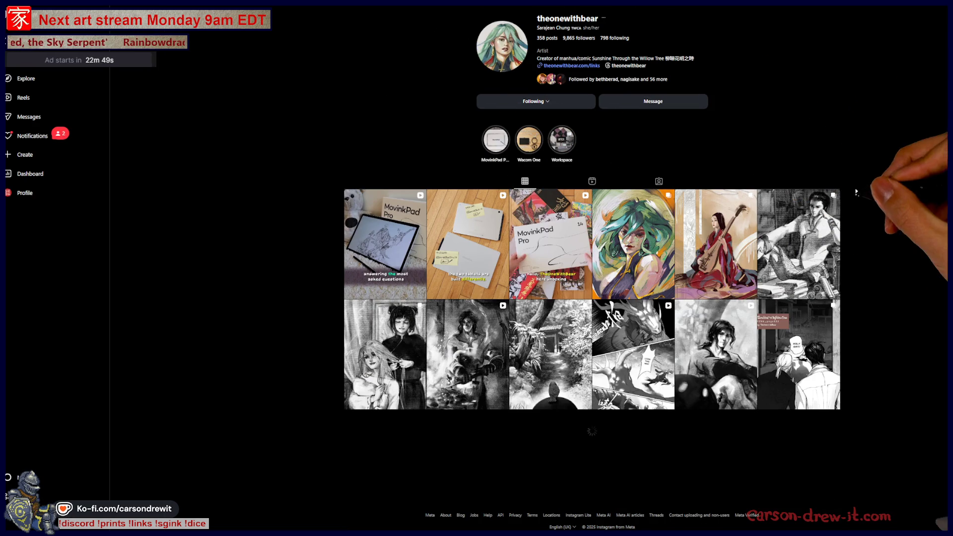
scroll(828, 260, down, 3)
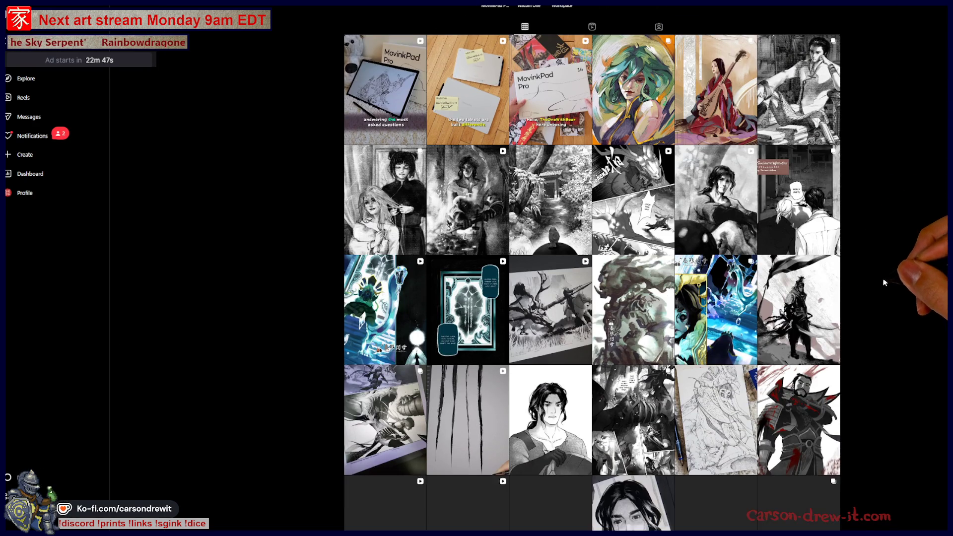
scroll(832, 308, down, 4)
scroll(844, 337, down, 1)
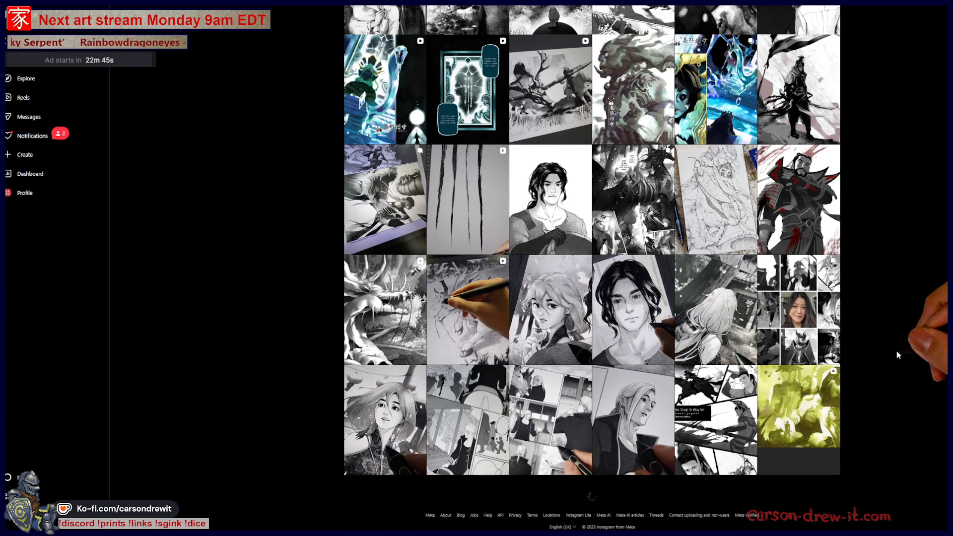
click(798, 310)
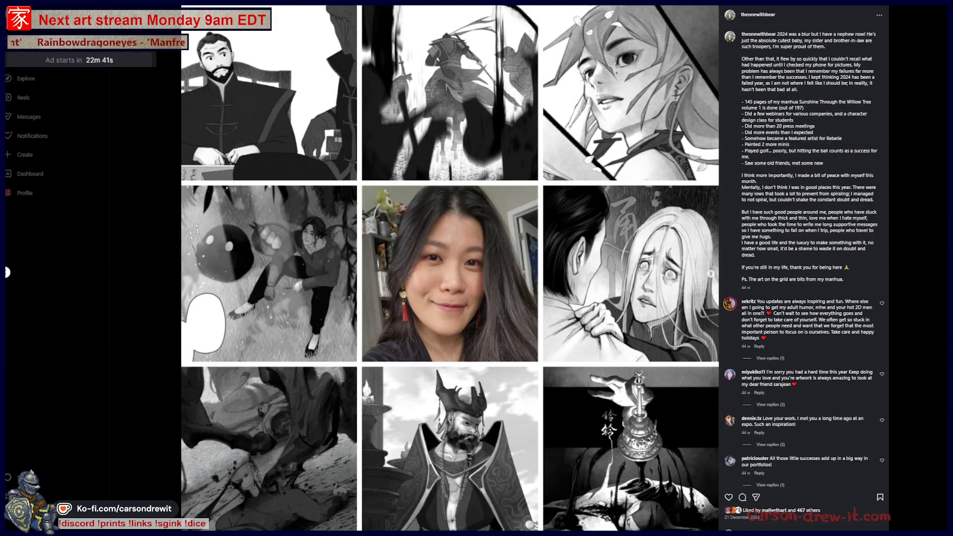
key(Escape)
Scroll further down the grid, view the Cleopatra resin bowl post, then close it.
scroll(853, 313, down, 5)
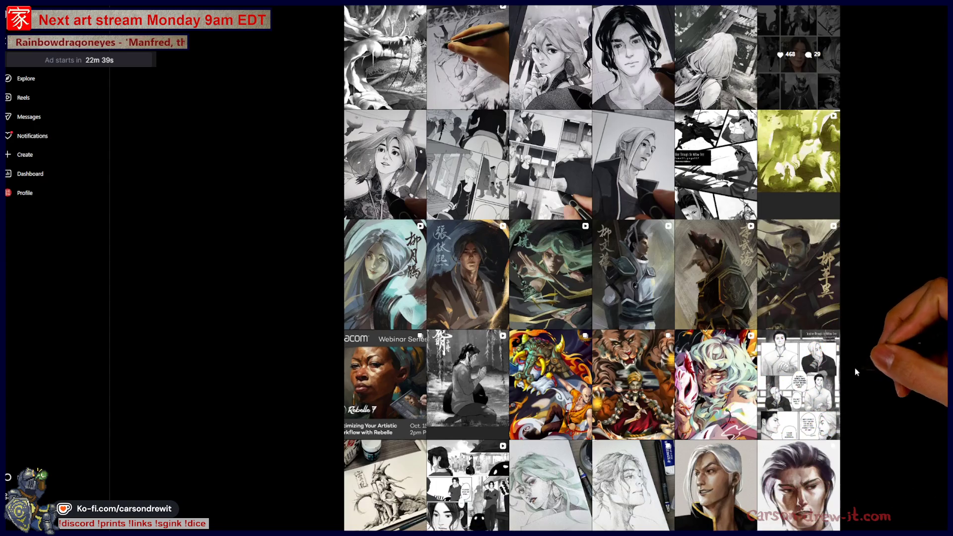
scroll(826, 280, down, 5)
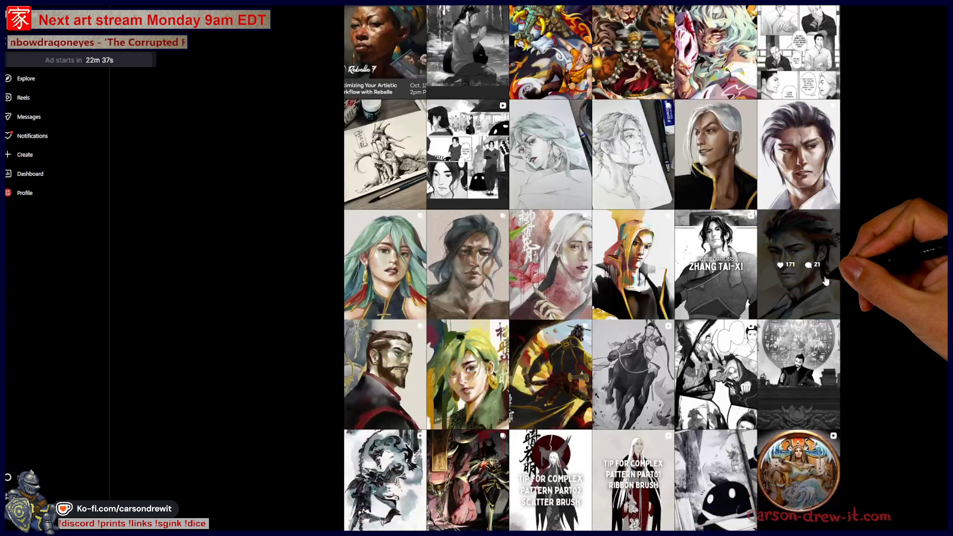
scroll(826, 280, down, 3)
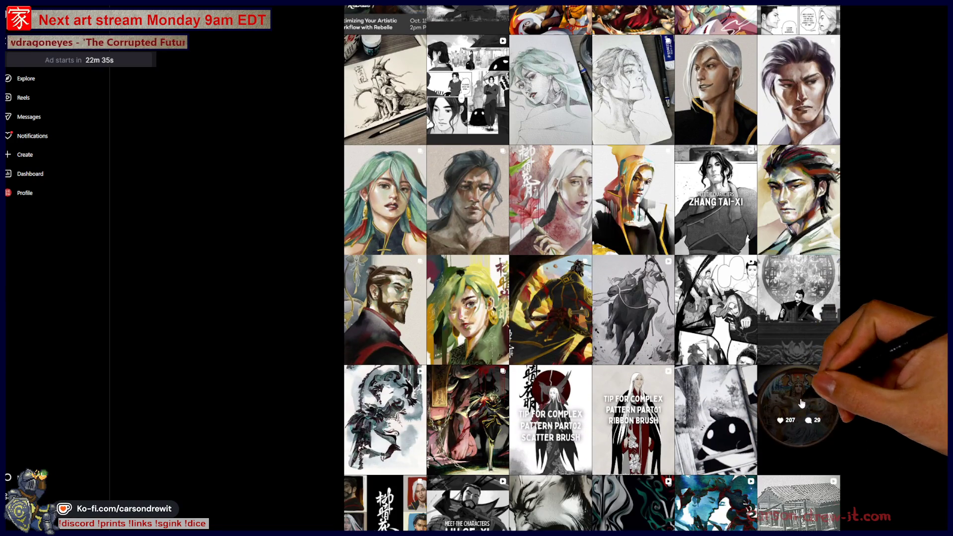
click(799, 405)
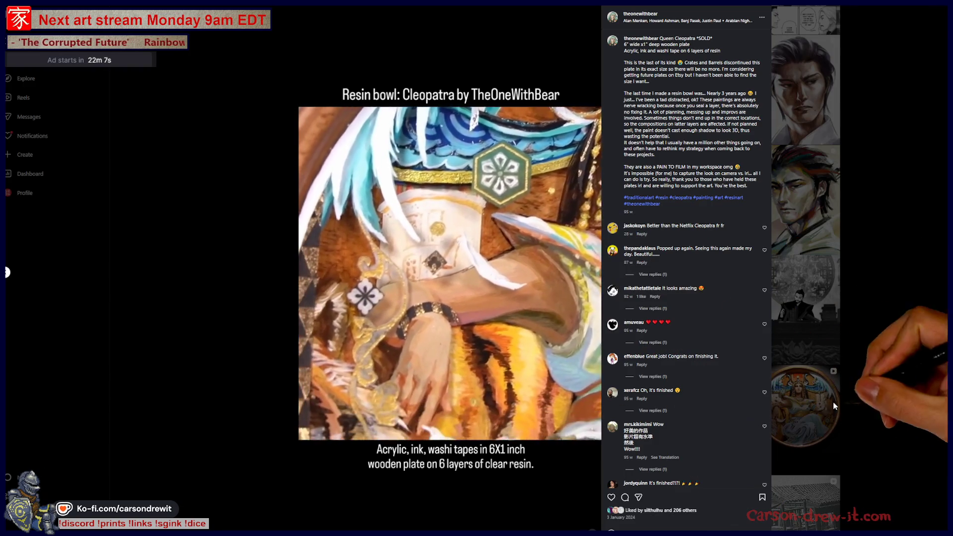
click(892, 394)
Scroll the artist's grid and view the wooden plate artwork post, then close it.
scroll(893, 396, down, 8)
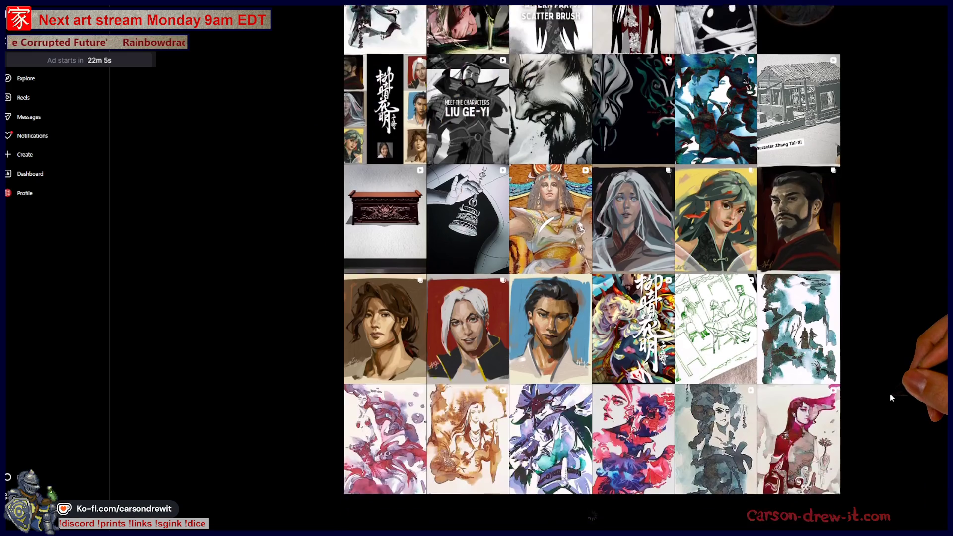
scroll(886, 399, down, 8)
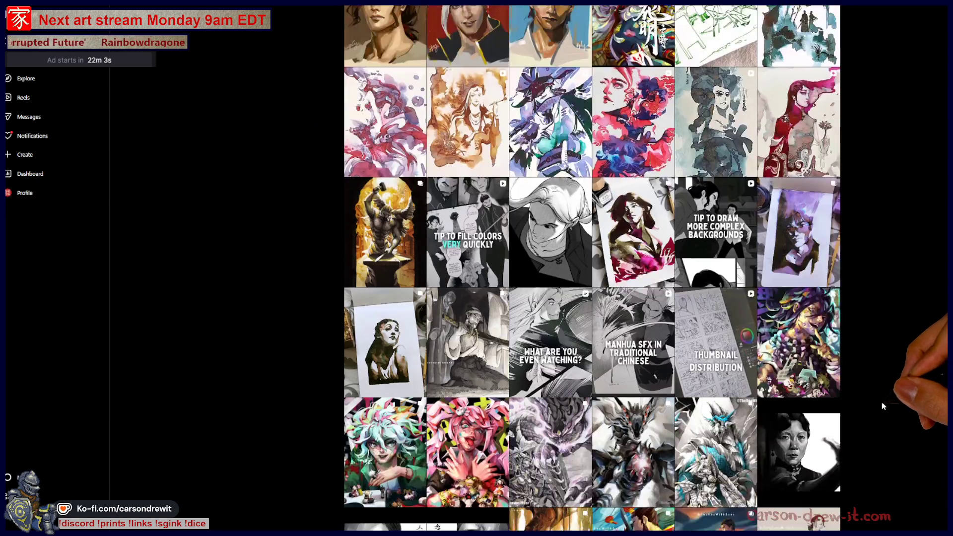
scroll(806, 428, down, 7)
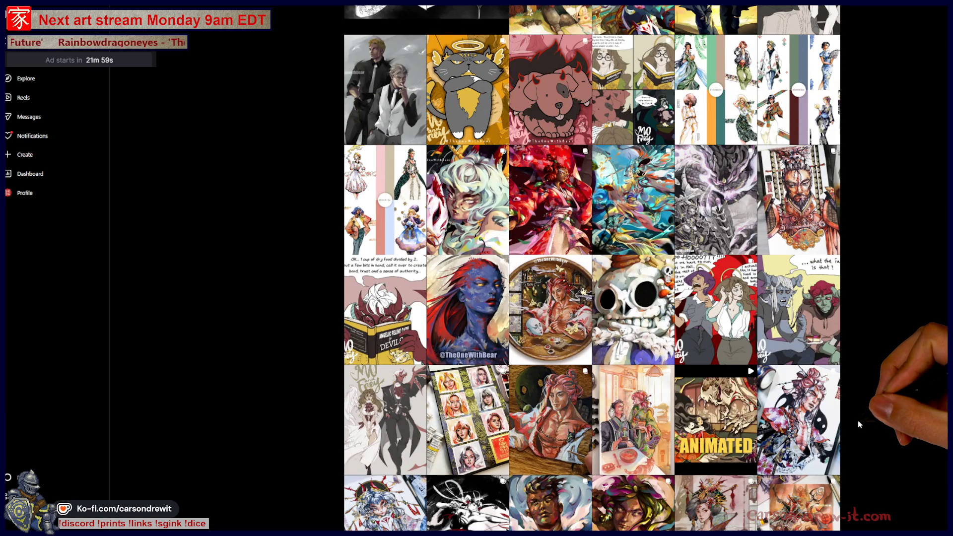
click(551, 311)
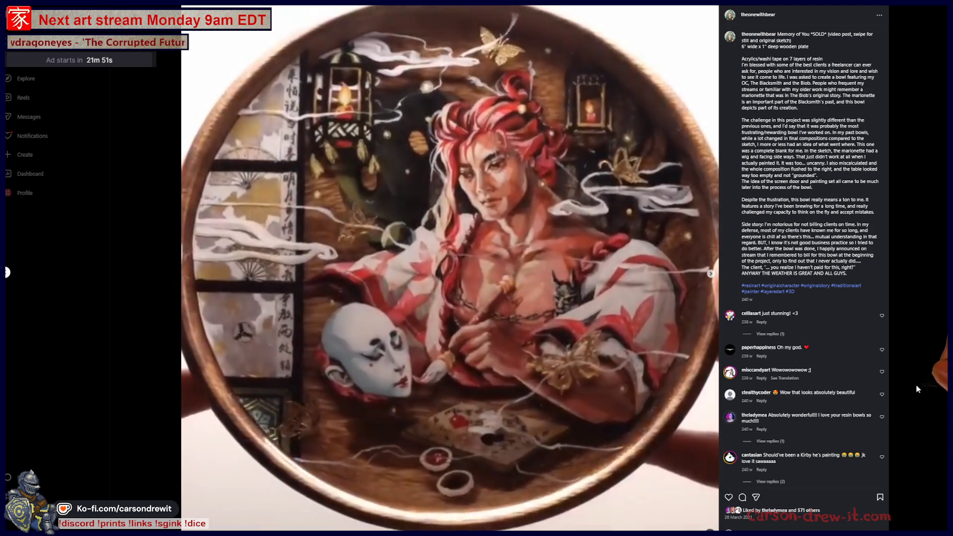
click(911, 390)
Scroll further to view the Erza Scarlet resin bowl post, then close it.
scroll(808, 413, down, 8)
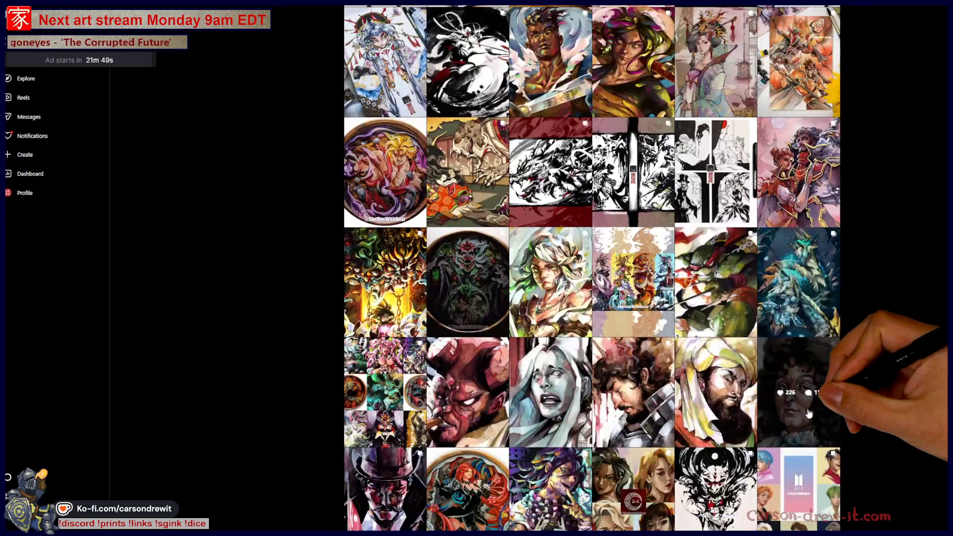
scroll(782, 364, down, 7)
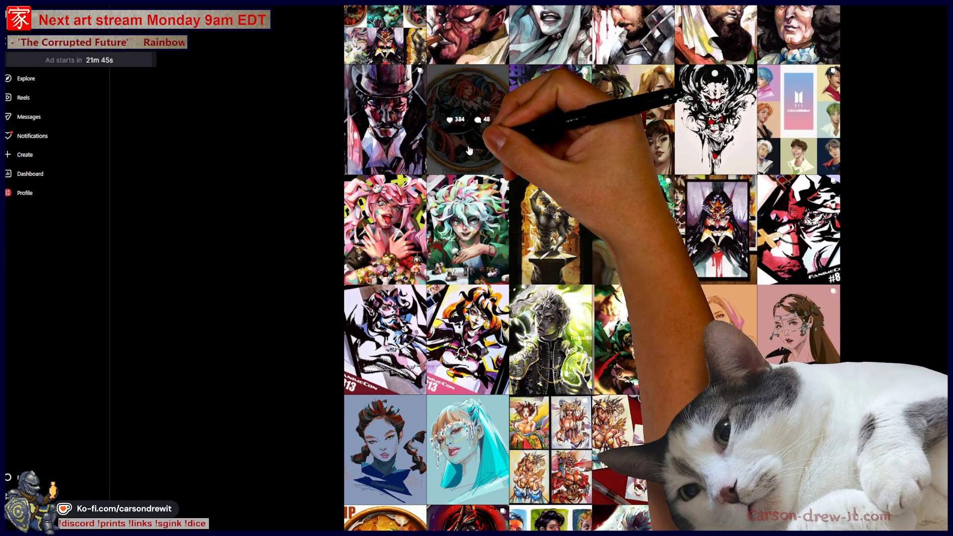
click(477, 137)
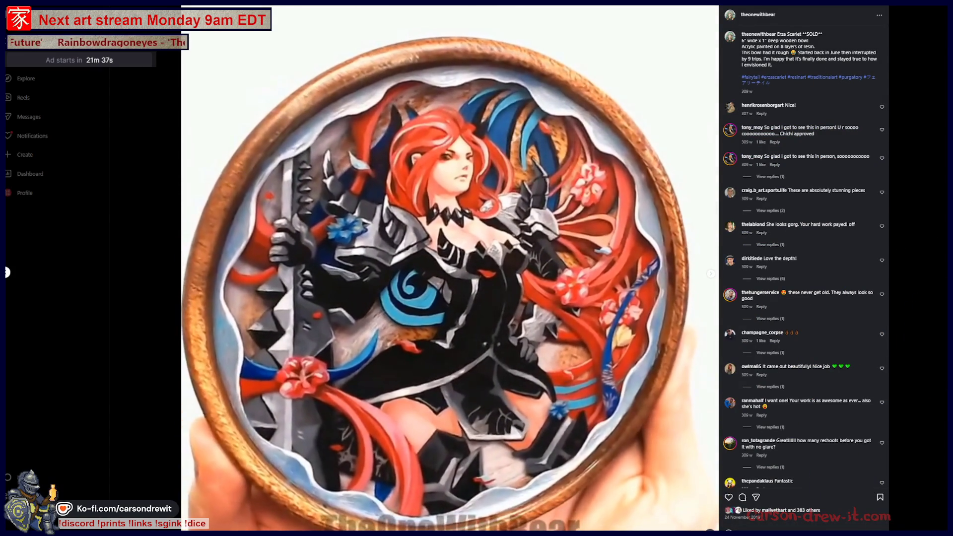
key(Escape)
View the round Ambition bowl post, then close it.
scroll(592, 268, down, 2)
scroll(592, 268, down, 3)
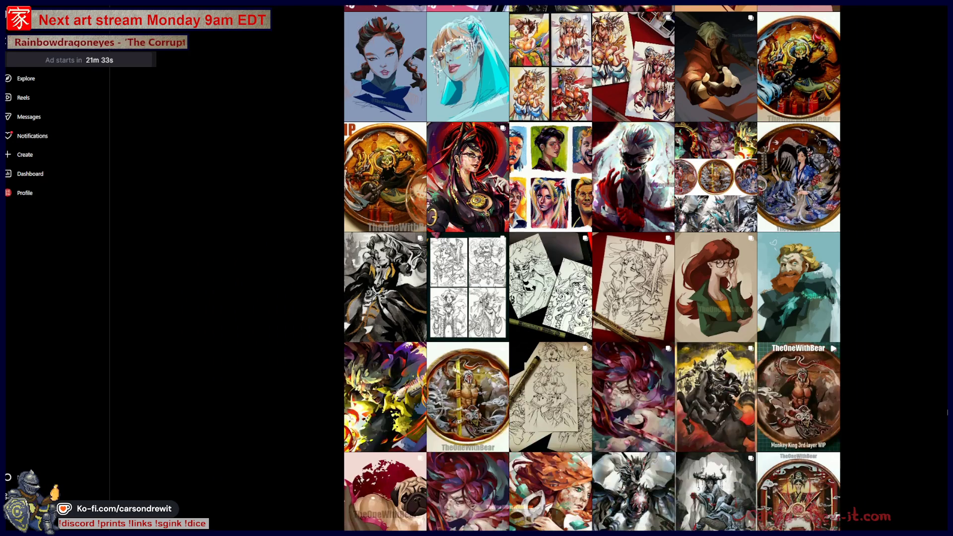
scroll(947, 412, down, 5)
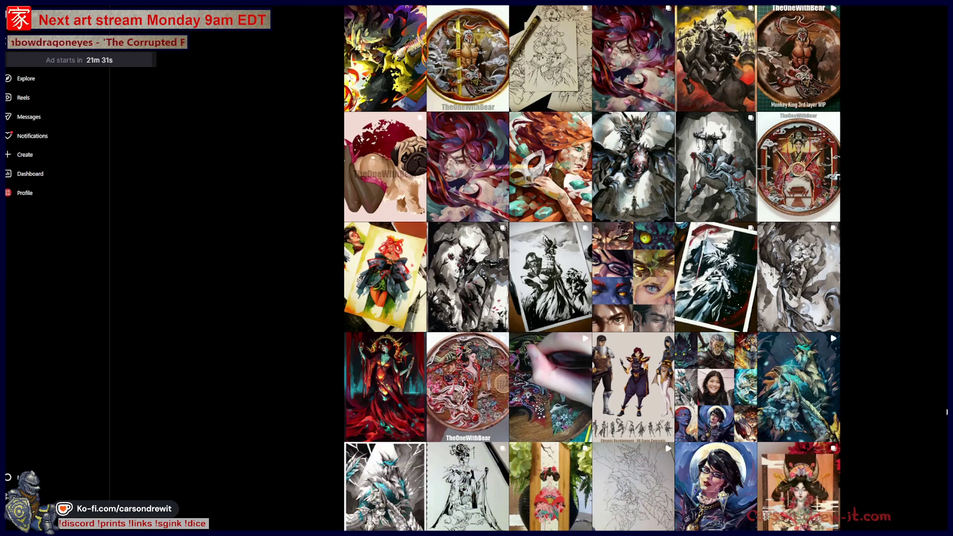
click(796, 192)
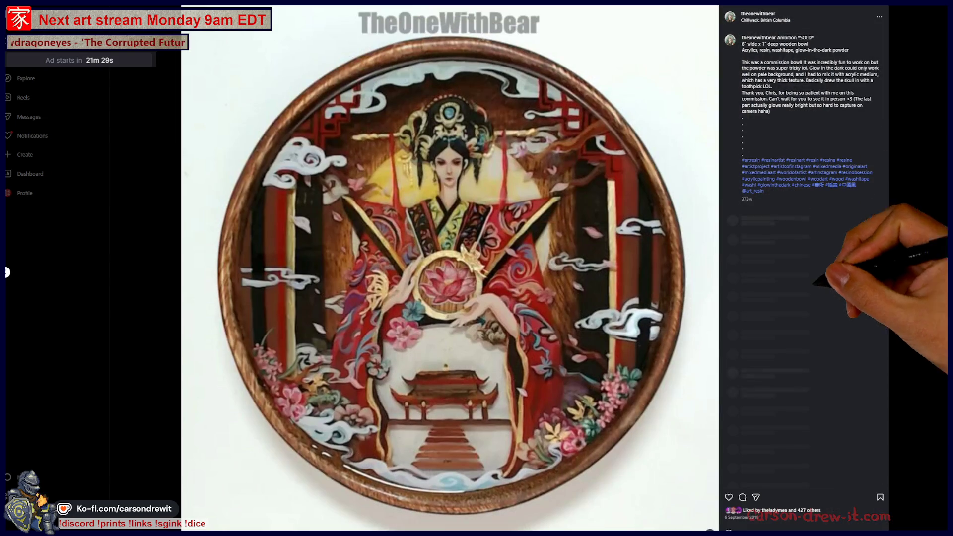
mouse_move(762, 422)
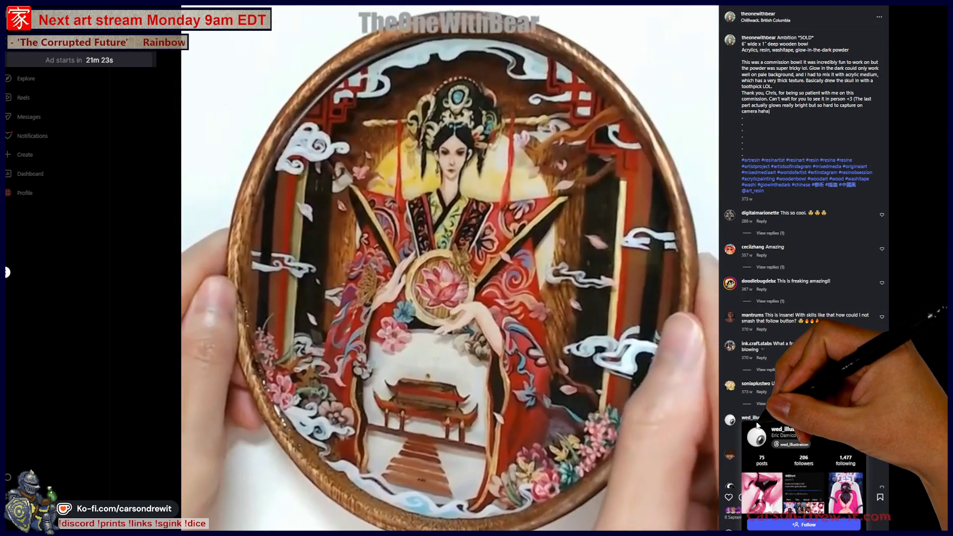
key(Escape)
Browse down and back up the artwork grid and open the round plate post.
scroll(842, 416, down, 7)
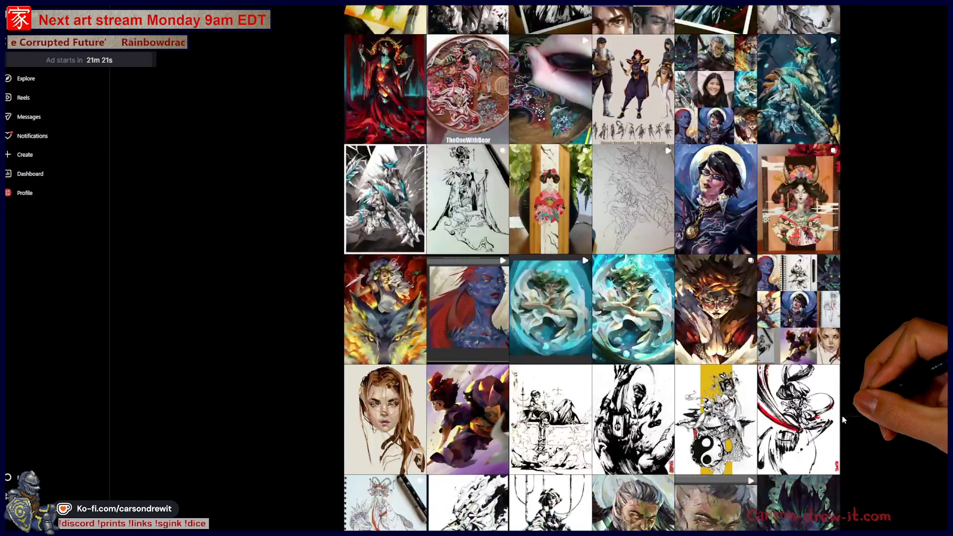
scroll(842, 415, down, 7)
scroll(839, 418, down, 8)
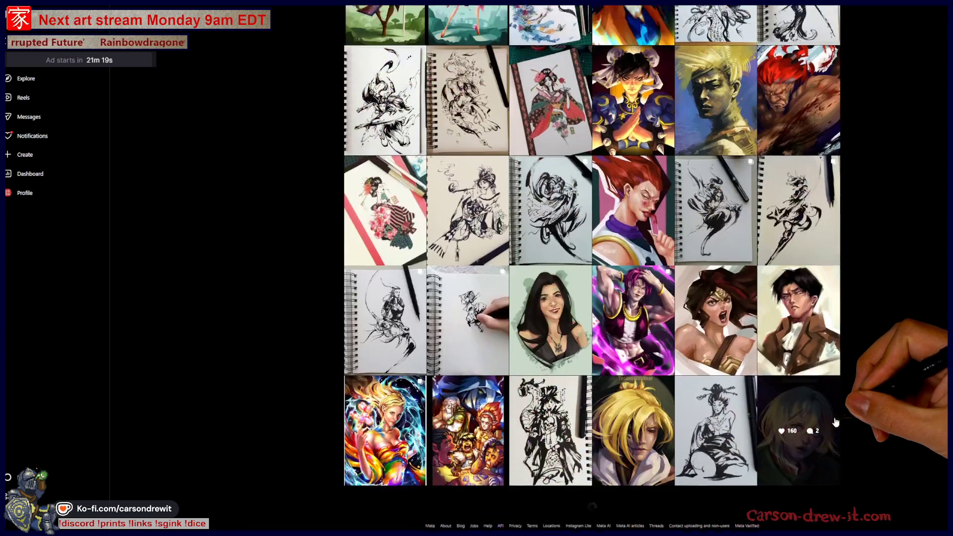
scroll(905, 414, down, 5)
scroll(905, 414, down, 9)
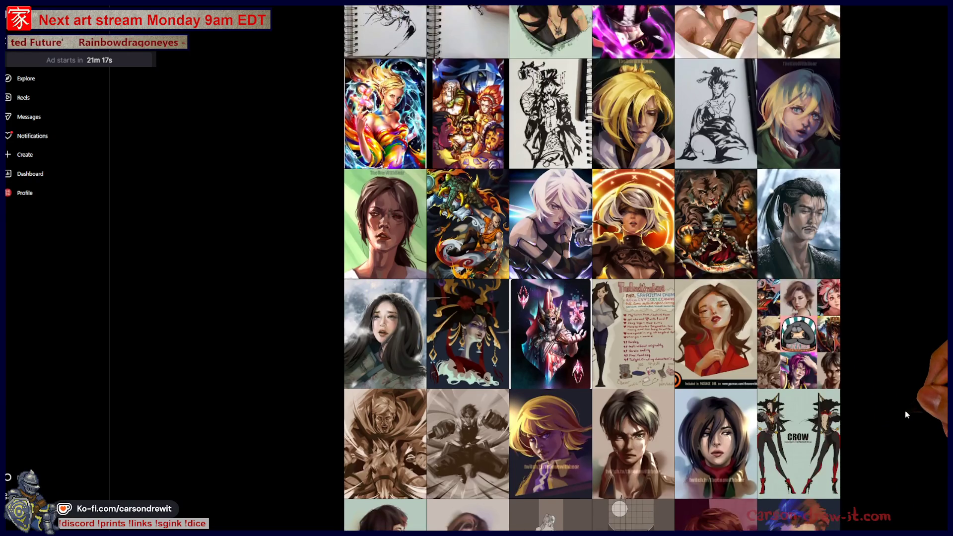
scroll(896, 423, down, 5)
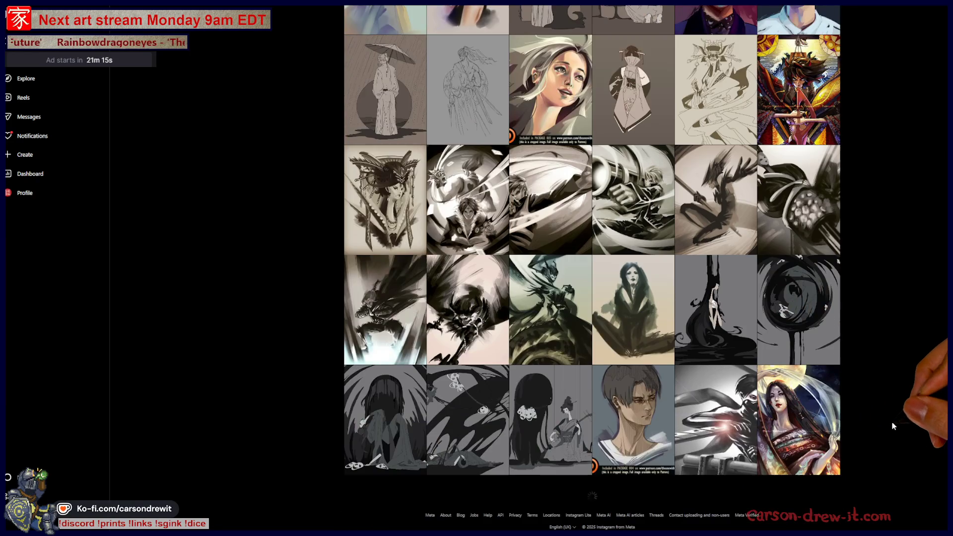
scroll(892, 422, down, 5)
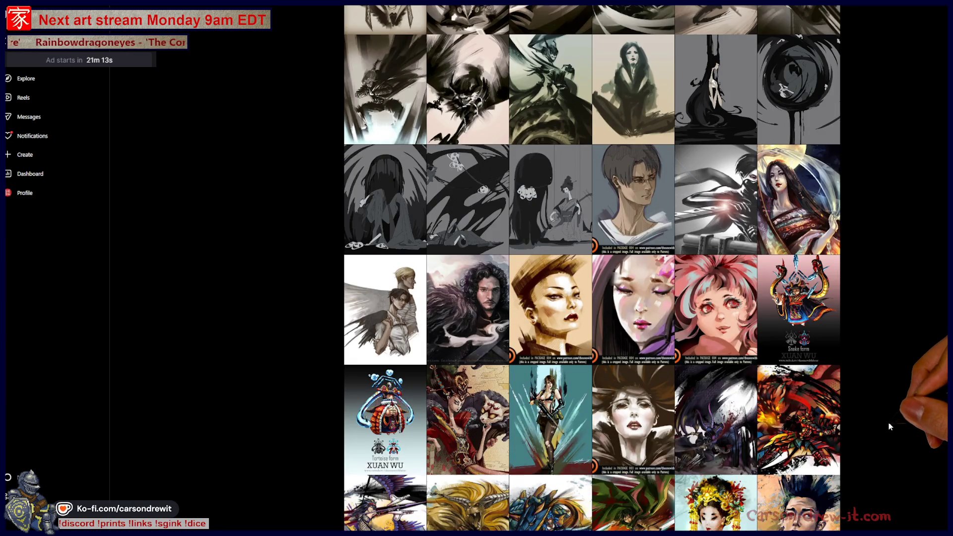
scroll(888, 423, down, 4)
scroll(884, 421, up, 10)
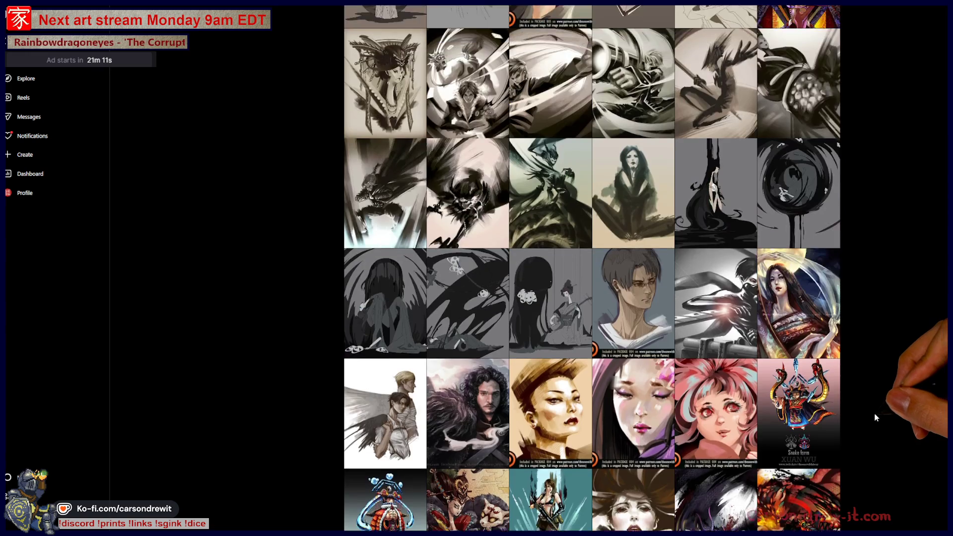
scroll(876, 414, up, 7)
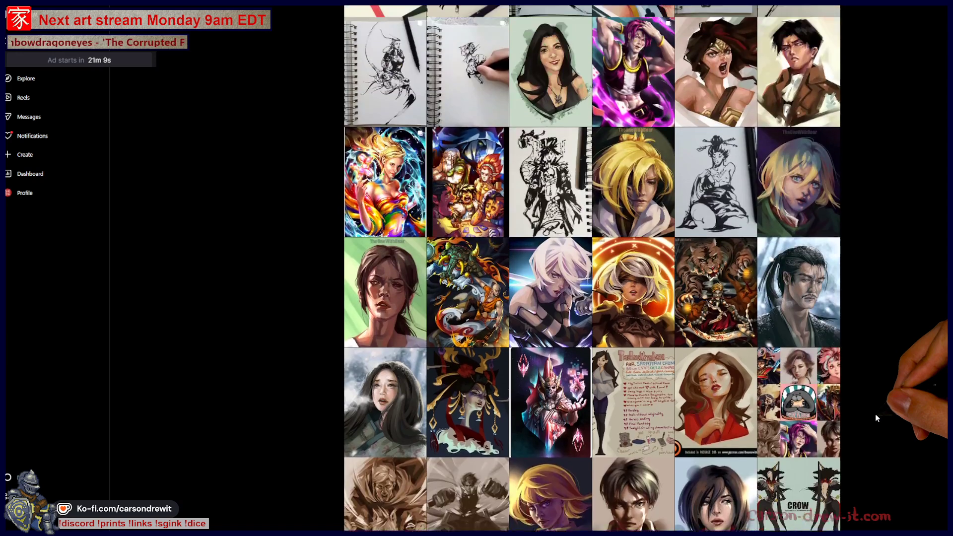
scroll(876, 416, up, 6)
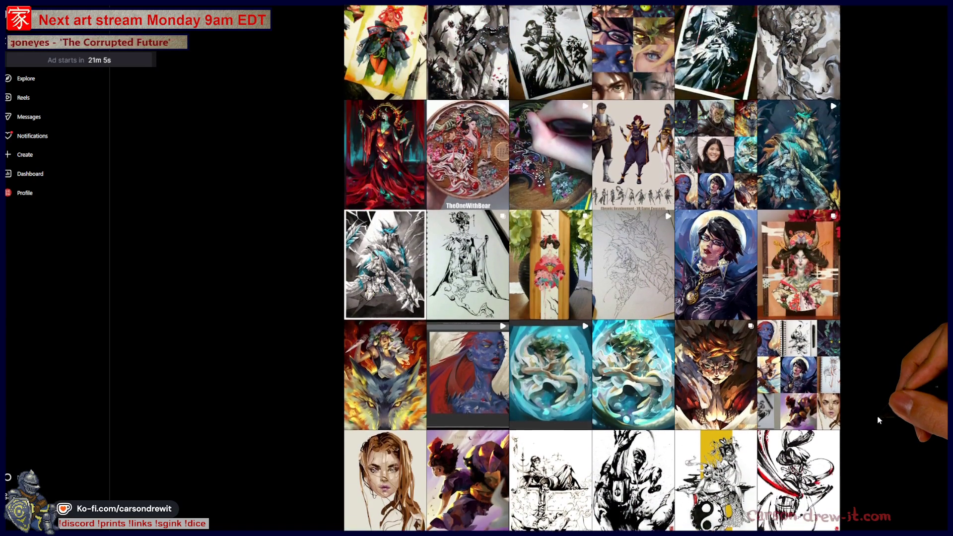
scroll(878, 421, up, 3)
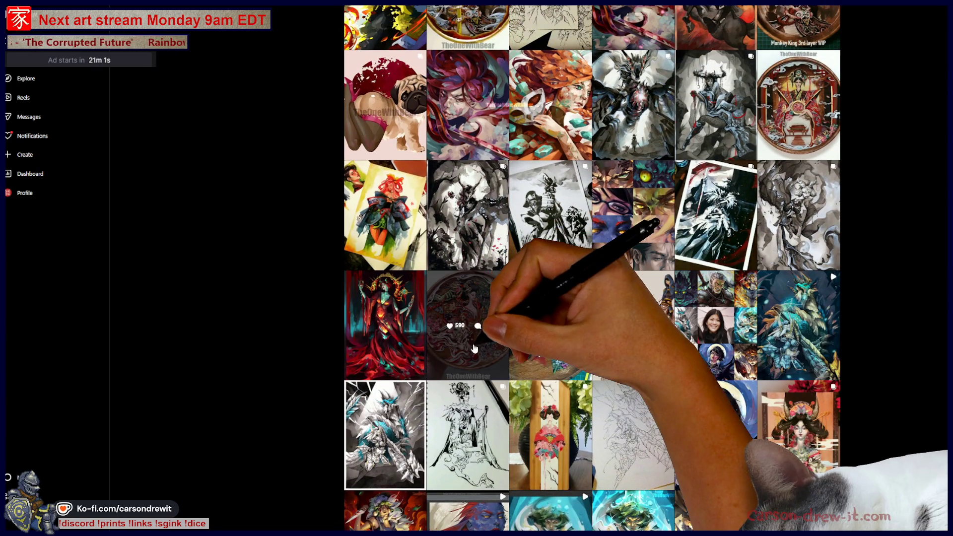
click(475, 349)
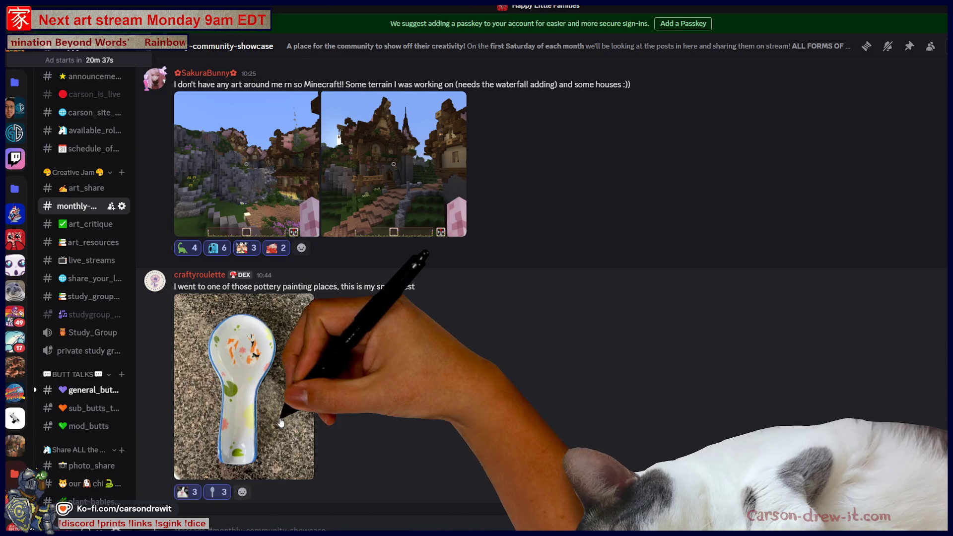
Preview the spoon rest photo, then search the post's reaction picker for 'fish'.
click(238, 437)
click(882, 391)
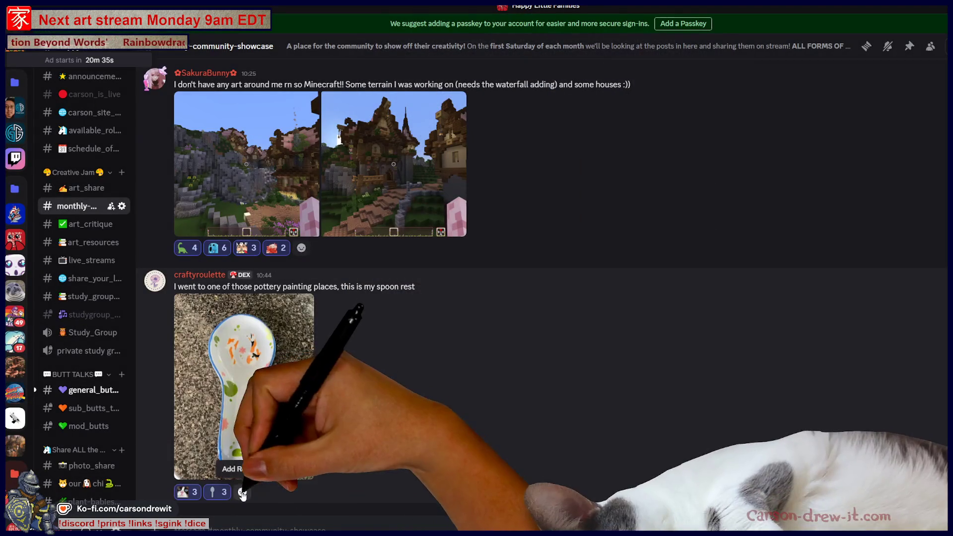
click(242, 492)
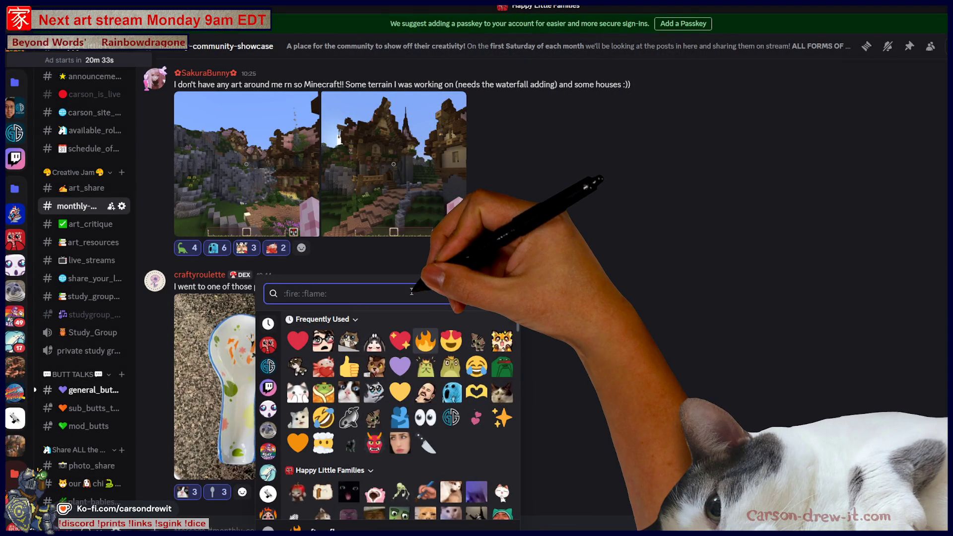
text(kid)
key(BackSpace)
key(BackSpace)
key(BackSpace)
text(fish)
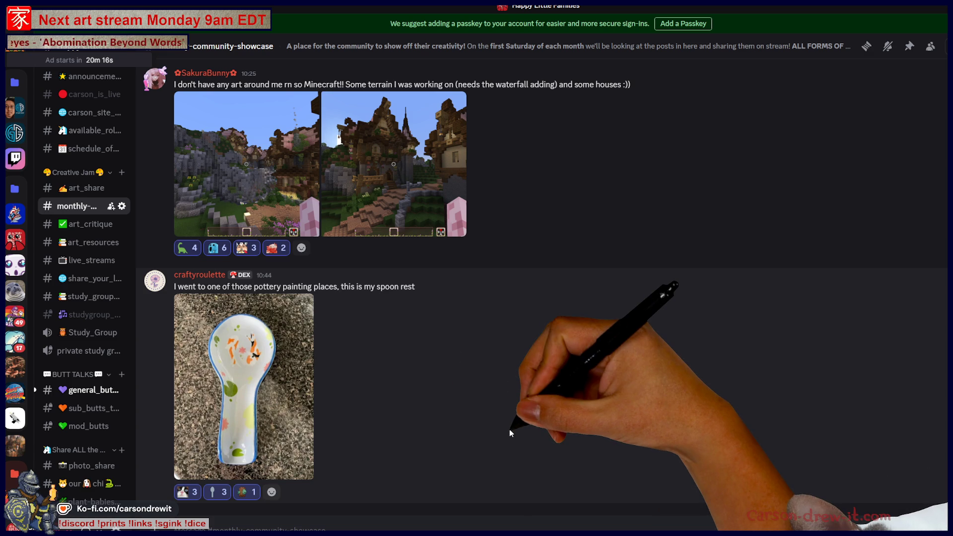
scroll(442, 329, up, 1)
scroll(443, 331, up, 10)
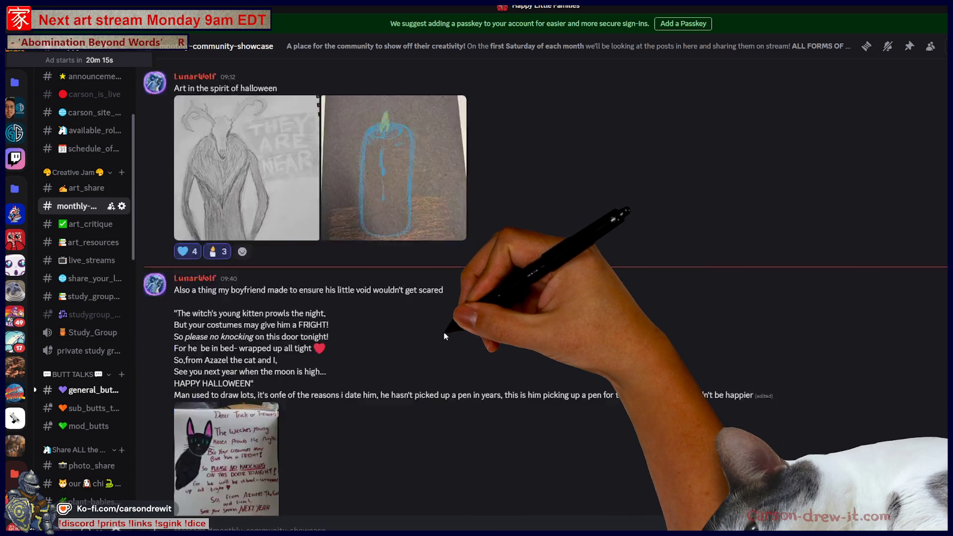
scroll(439, 333, down, 11)
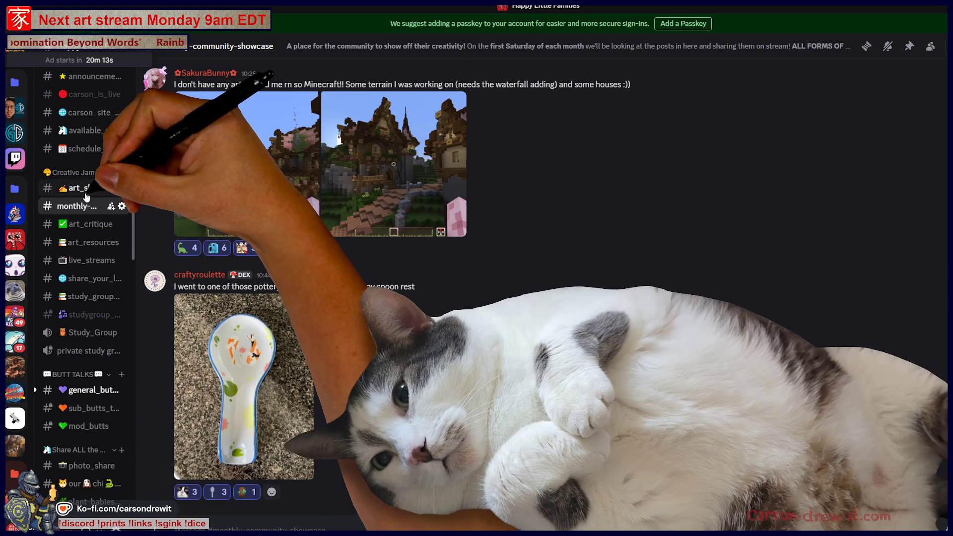
click(86, 192)
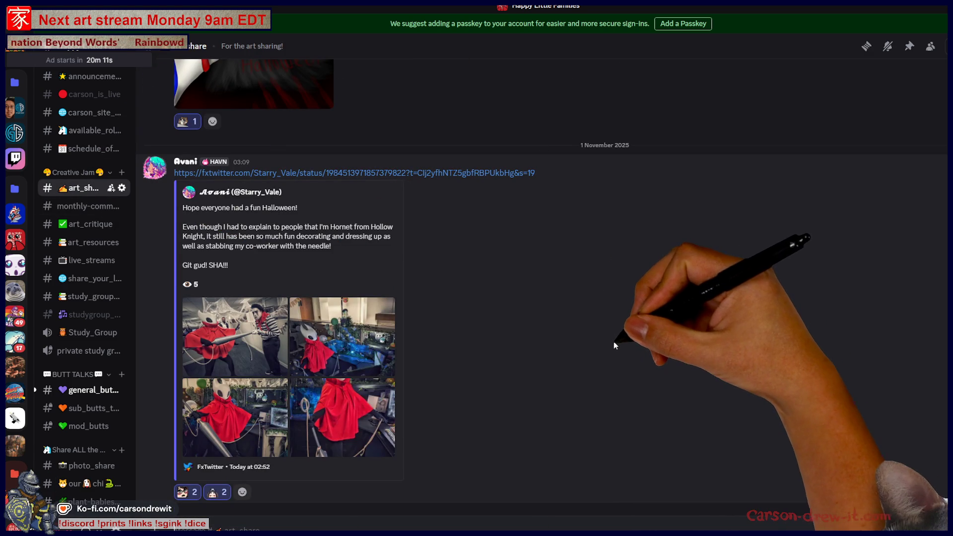
scroll(503, 233, up, 10)
scroll(380, 393, up, 5)
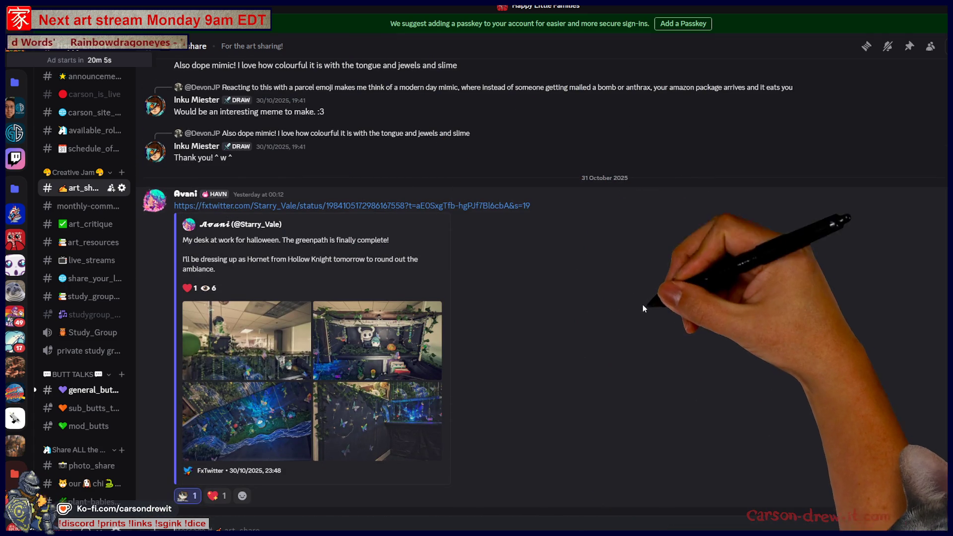
scroll(682, 313, up, 9)
scroll(673, 328, up, 5)
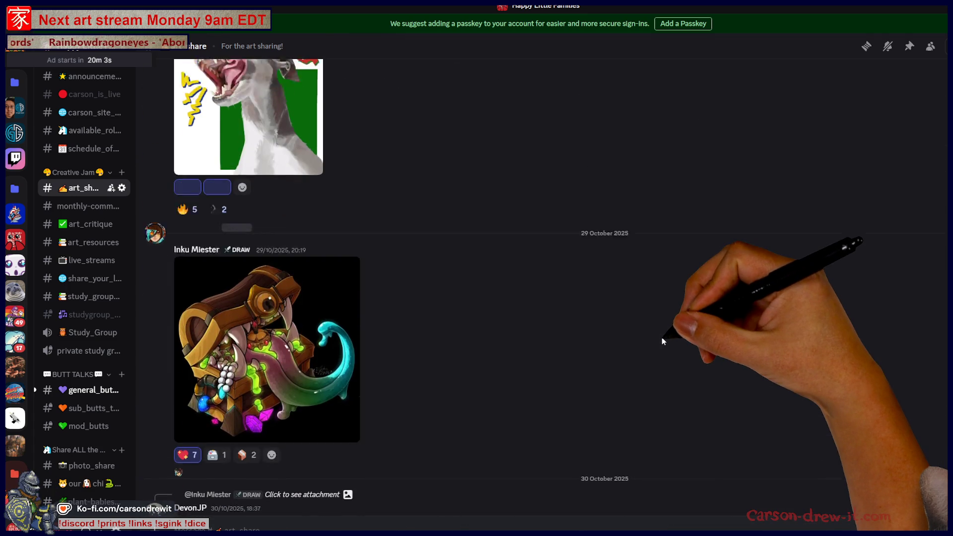
scroll(649, 342, down, 9)
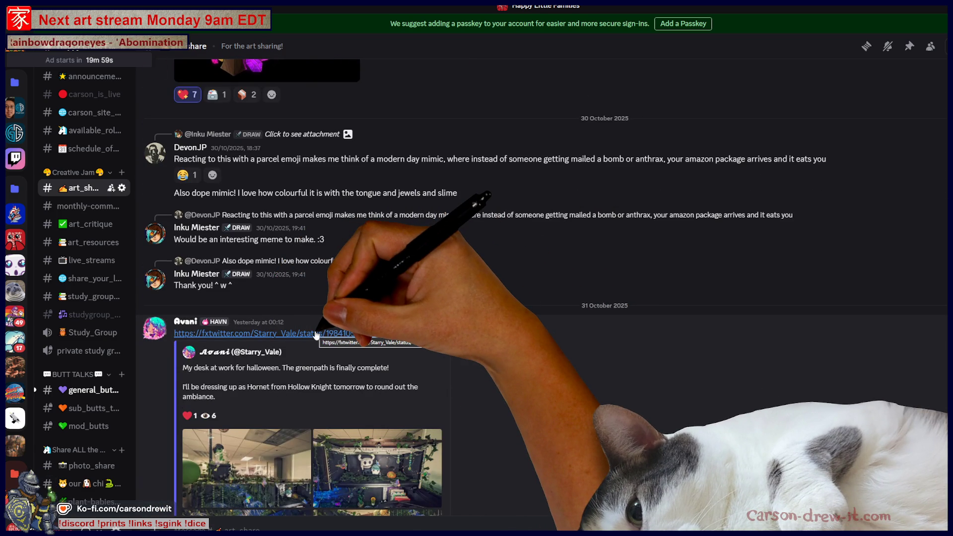
click(316, 333)
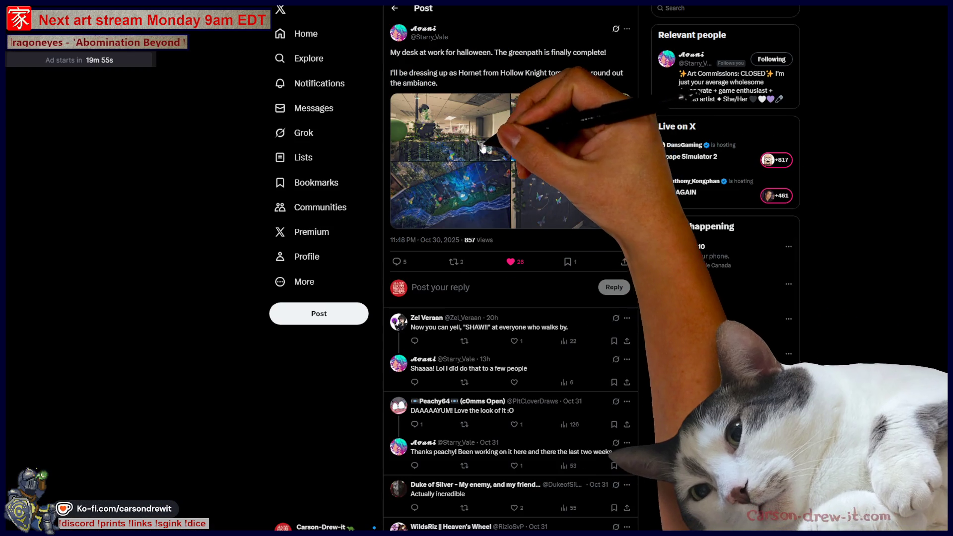
View the Halloween desk post's first photo full size, then advance to the Greenpath desk photo.
click(463, 133)
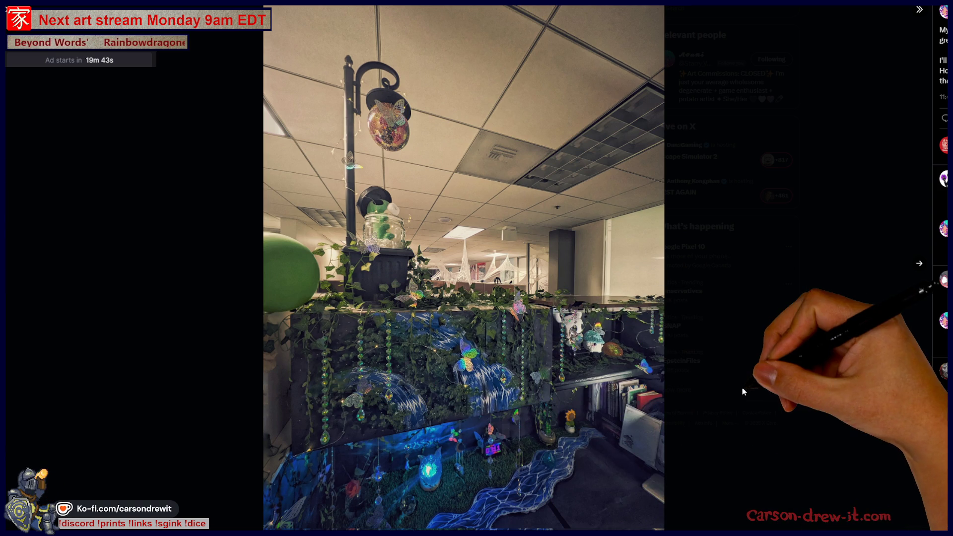
right_click(592, 342)
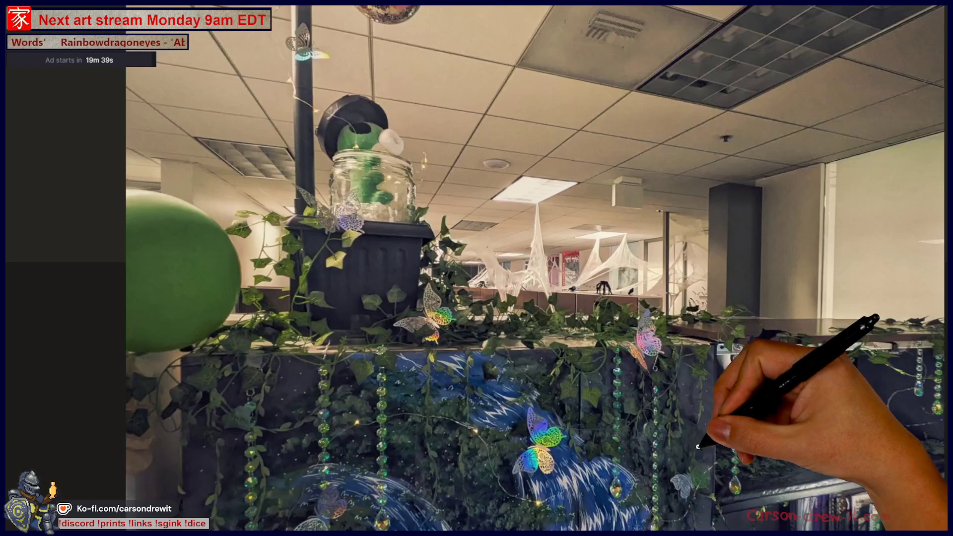
scroll(700, 415, down, 4)
scroll(853, 422, up, 3)
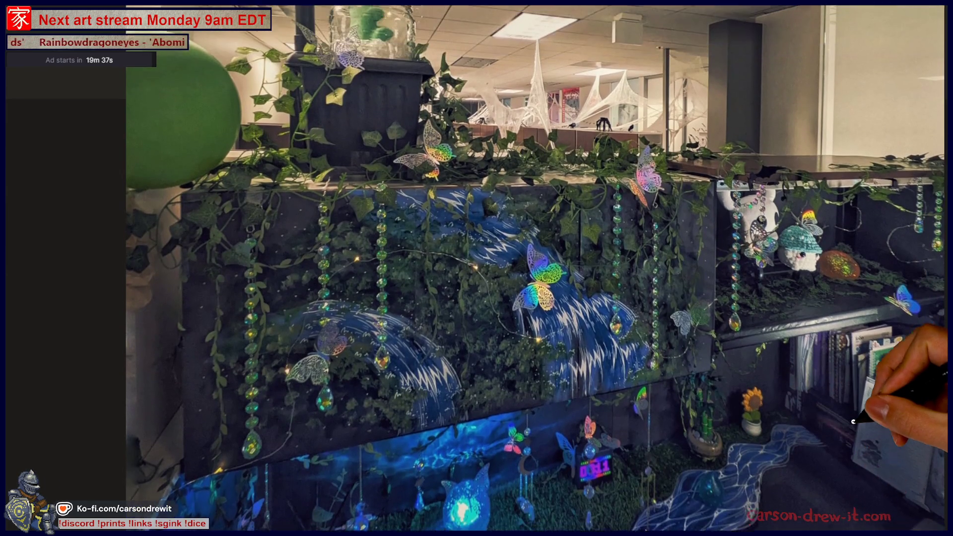
scroll(869, 417, up, 3)
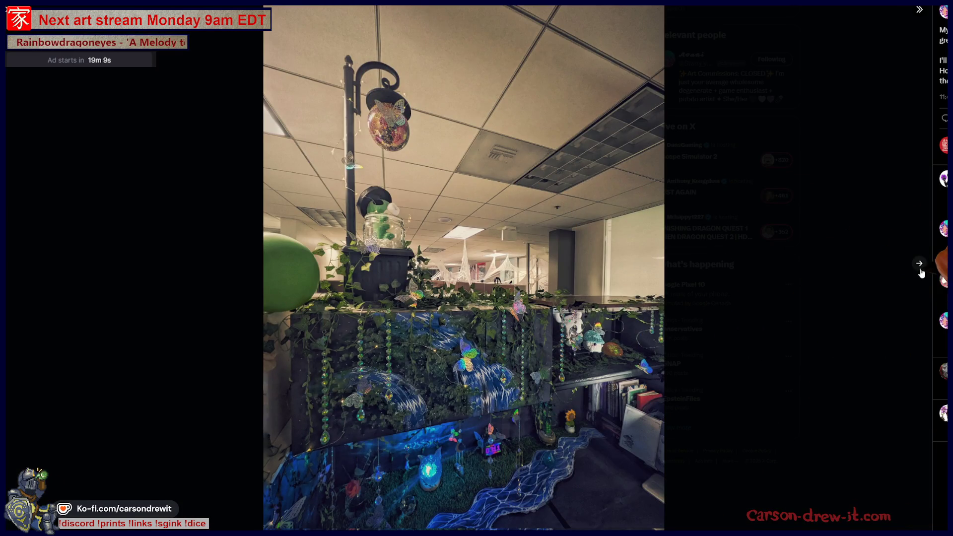
click(920, 265)
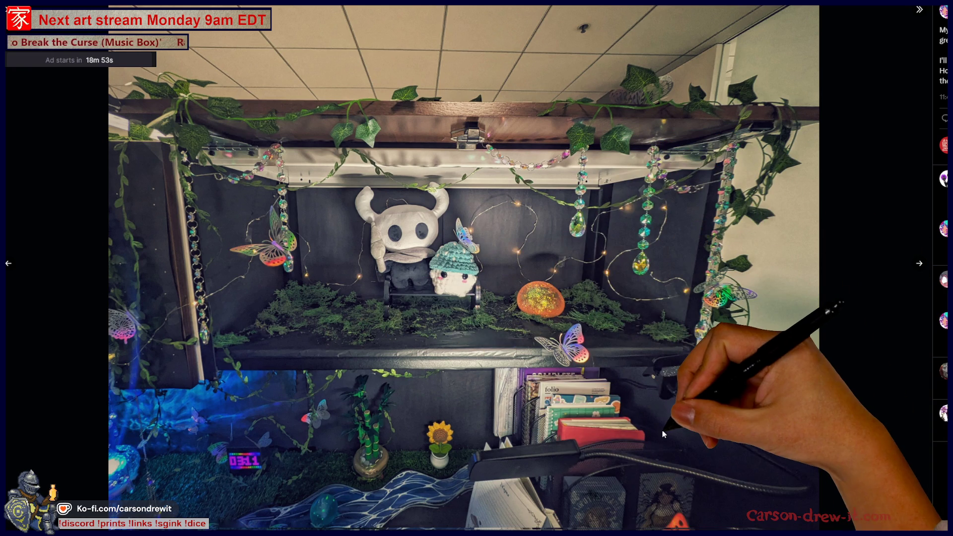
Close the Greenpath photo and switch to another photo from the desk post.
click(849, 364)
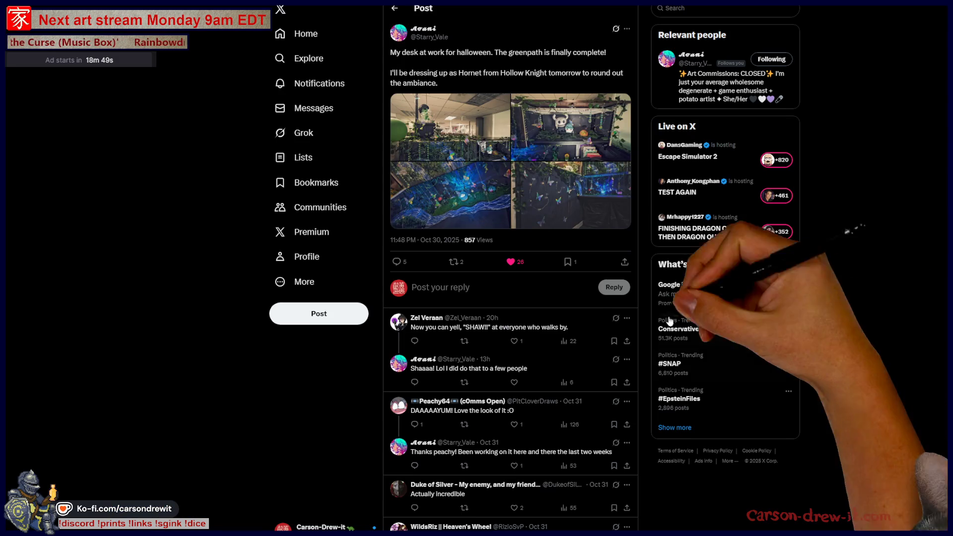
click(466, 209)
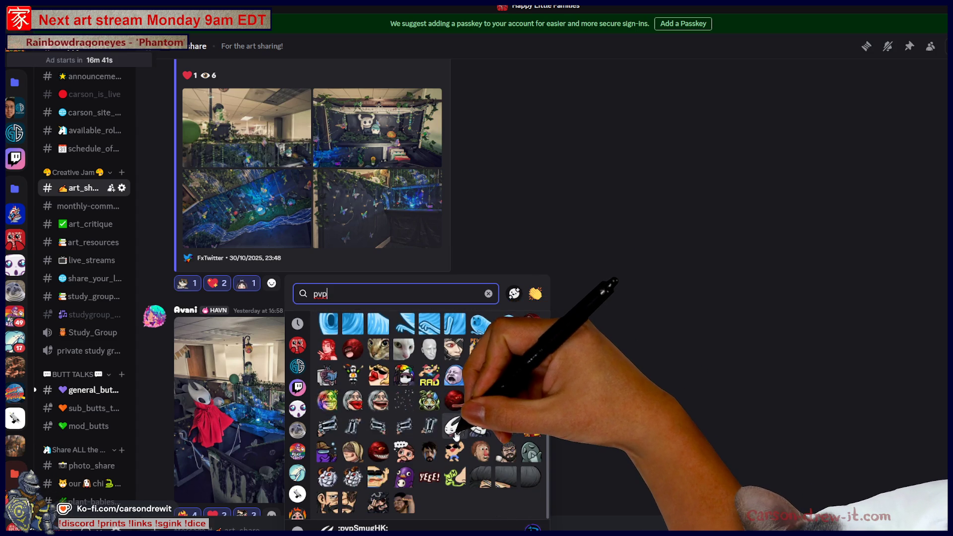
React to the shared desk tweet embed with the pvp emoji.
click(455, 433)
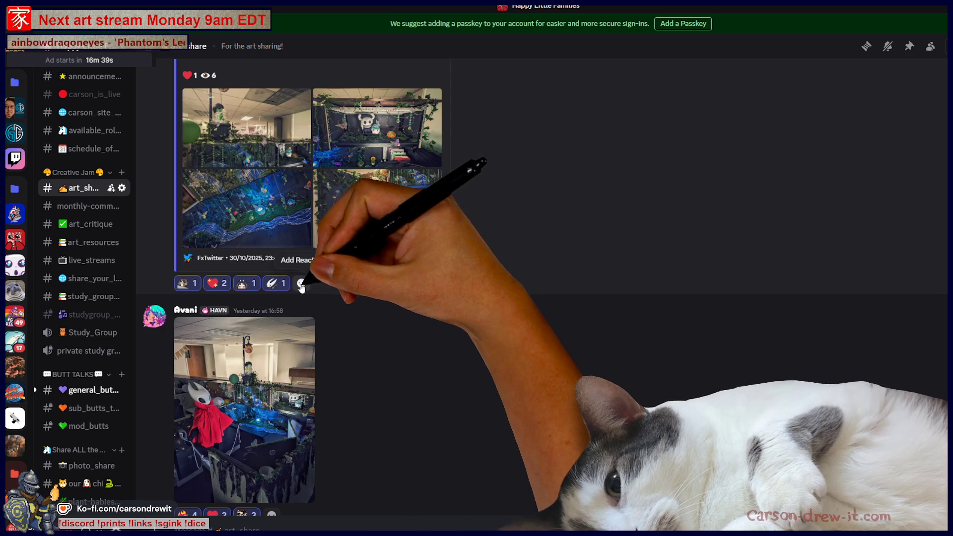
scroll(295, 273, down, 5)
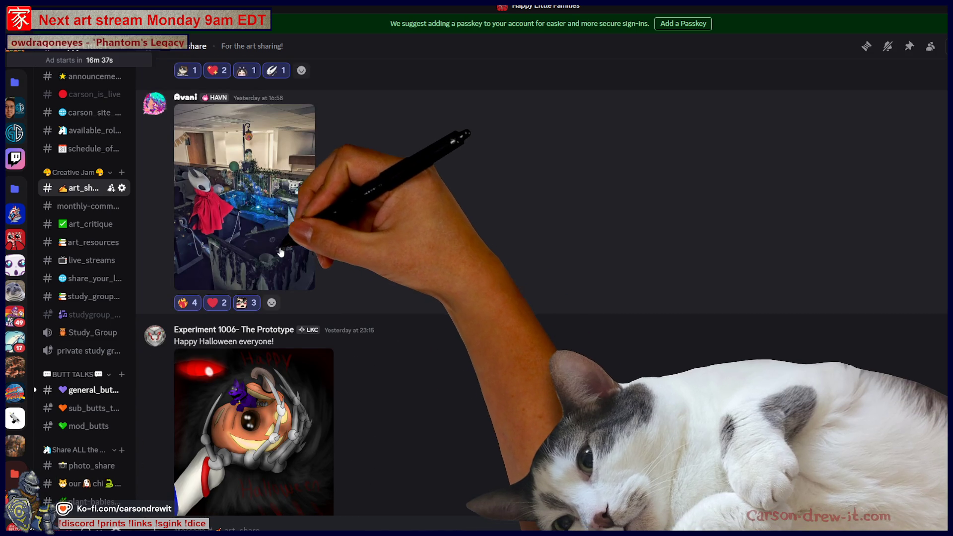
scroll(284, 254, down, 2)
scroll(278, 248, up, 5)
scroll(298, 298, down, 2)
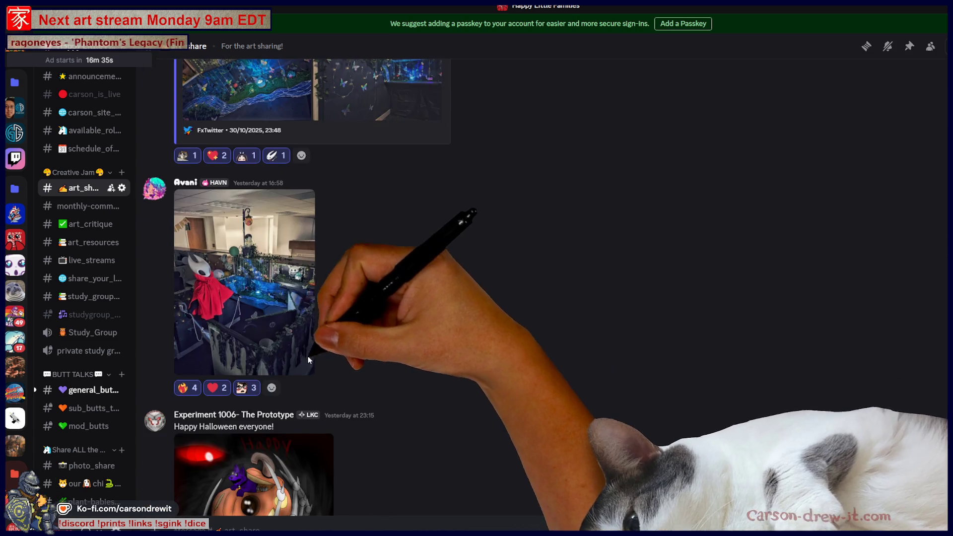
Search 'pvp' and add a pvp emoji reaction to the Hornet cosplay photo post.
click(272, 388)
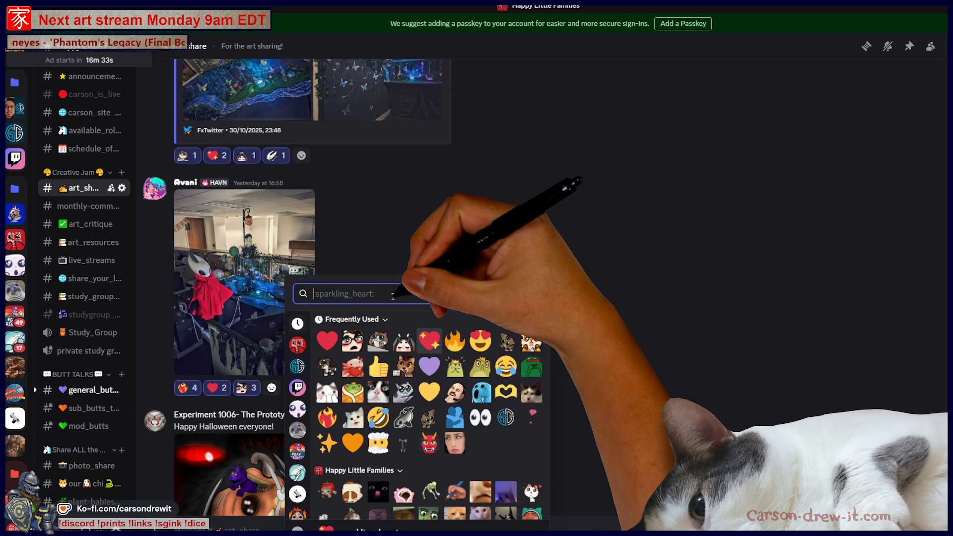
text(pvp)
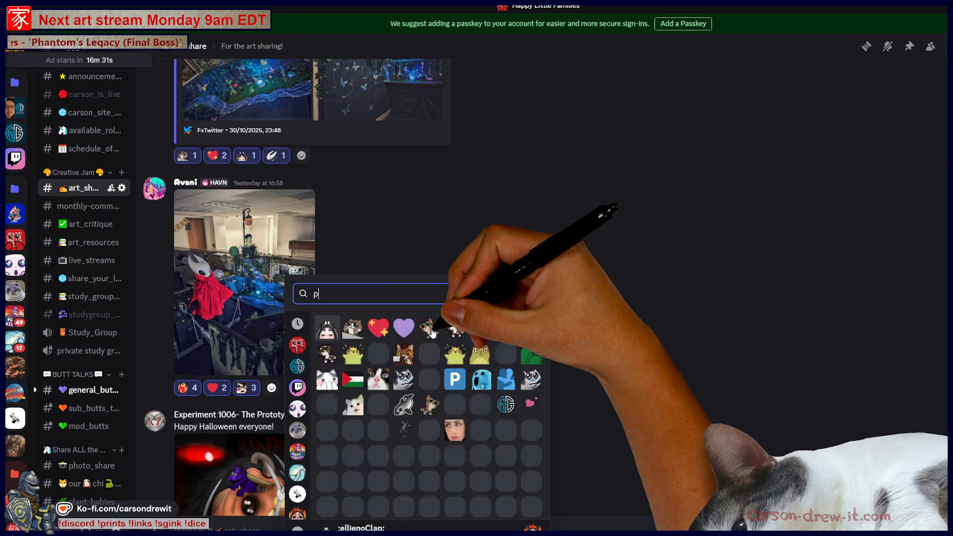
scroll(447, 415, down, 5)
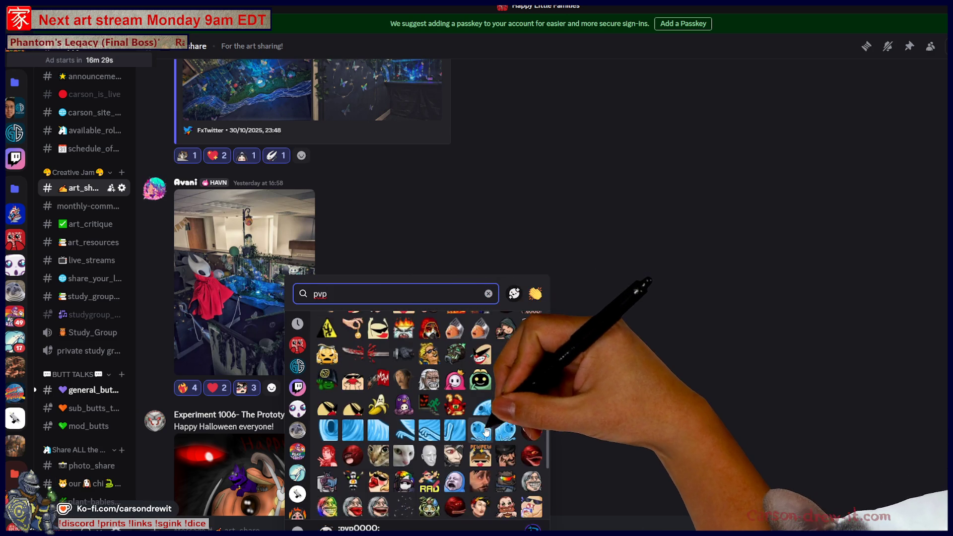
click(462, 432)
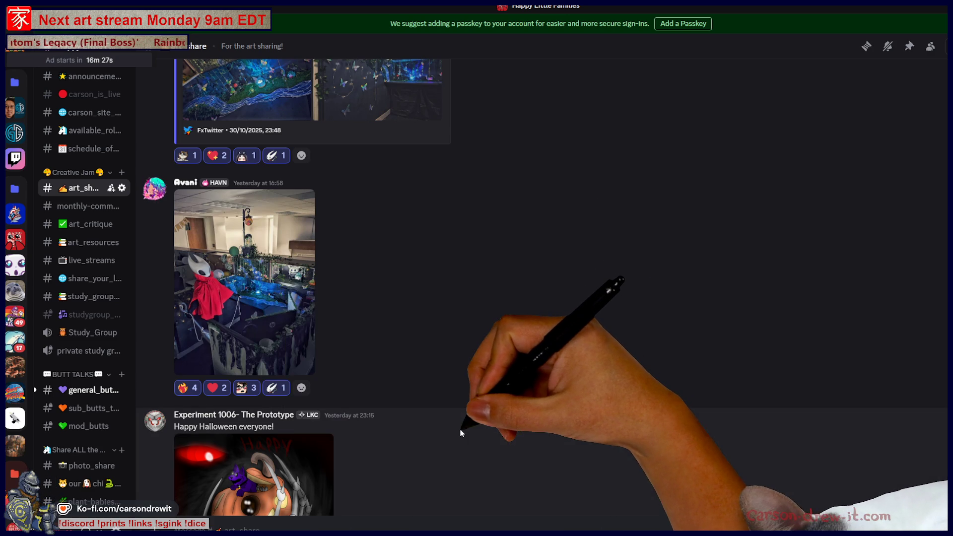
scroll(472, 348, down, 5)
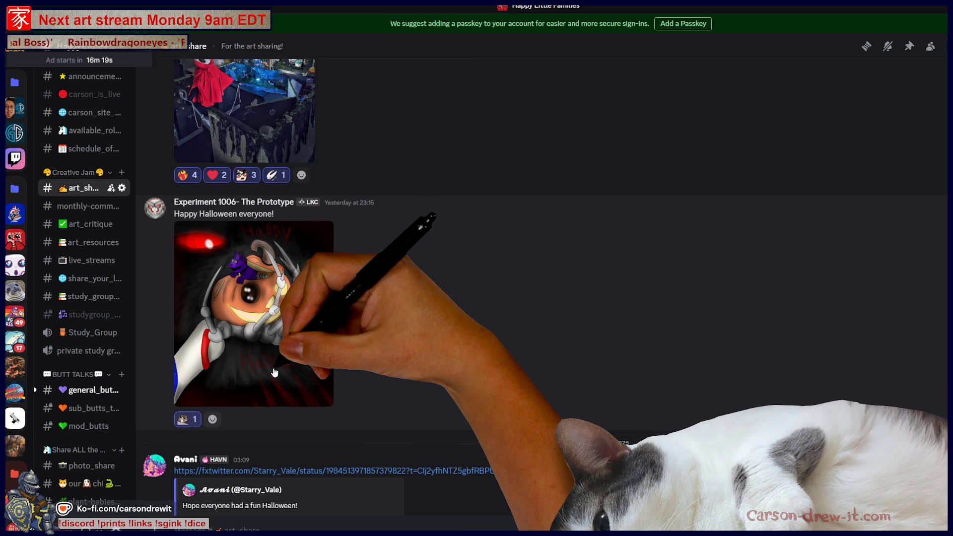
click(278, 373)
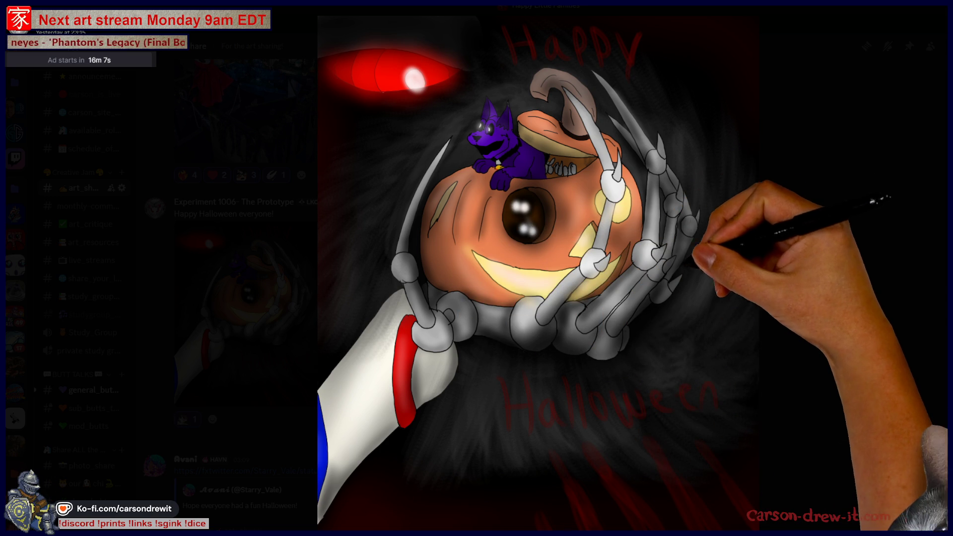
Zoom in on the pumpkin's teeth, then fit the artwork back to the view.
click(541, 162)
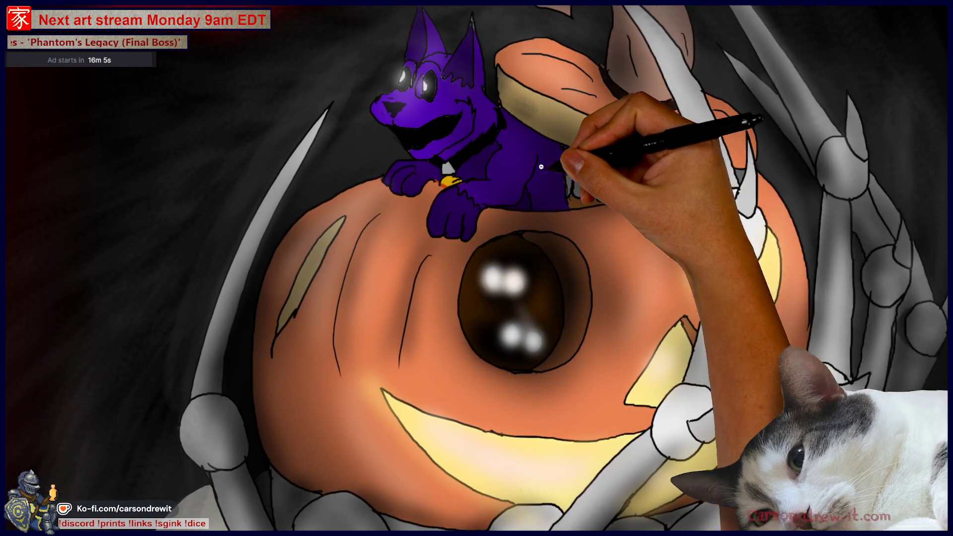
scroll(787, 302, up, 2)
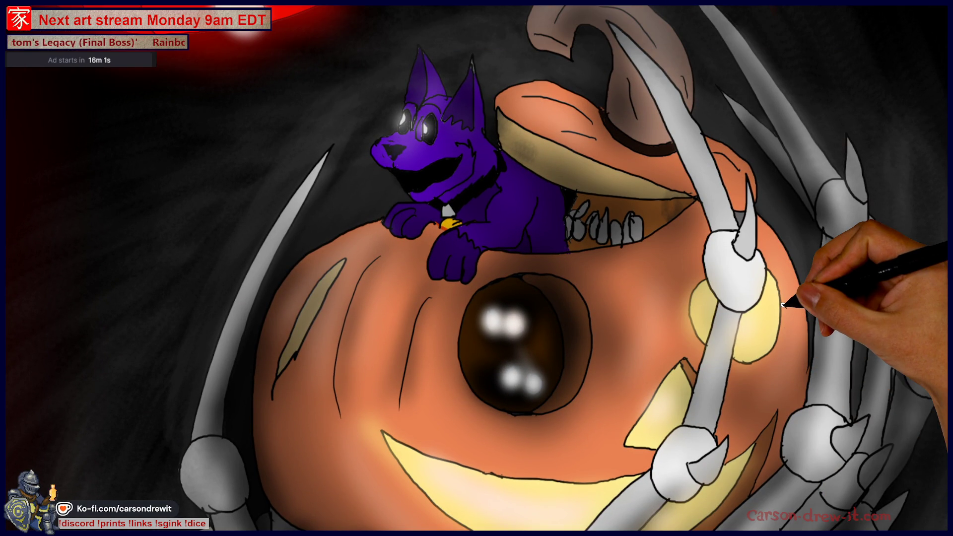
click(667, 241)
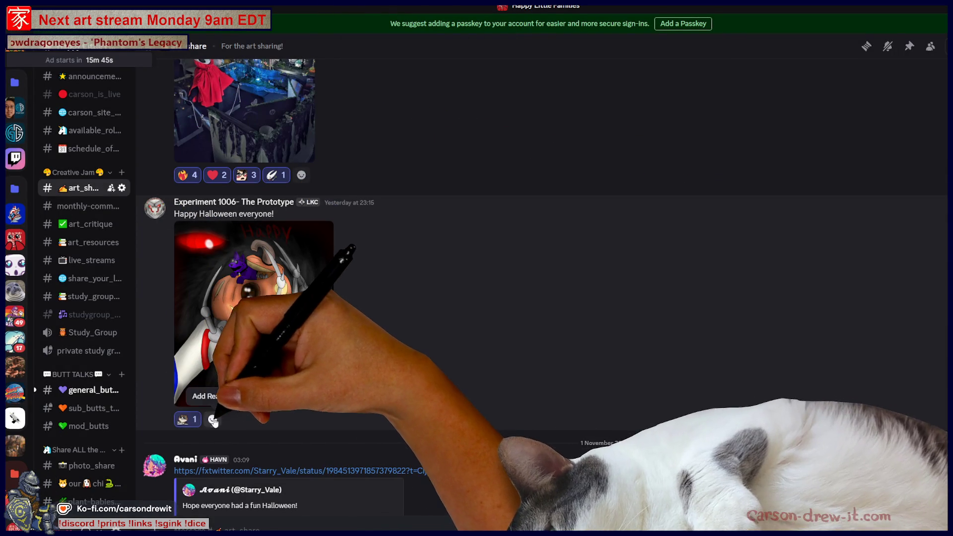
React to the Happy Halloween artwork with a tiger face emoji.
click(213, 419)
click(471, 340)
scroll(601, 348, down, 3)
scroll(602, 352, down, 2)
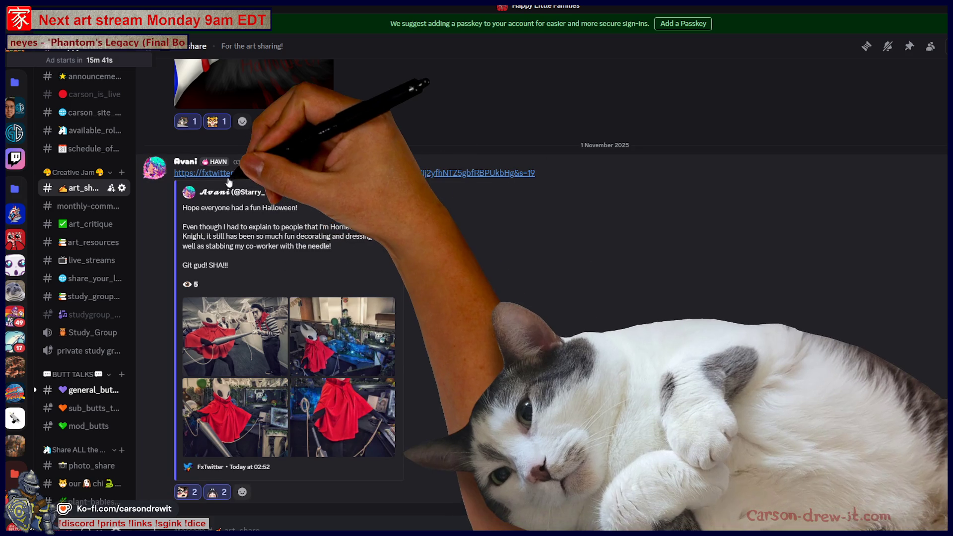
click(236, 174)
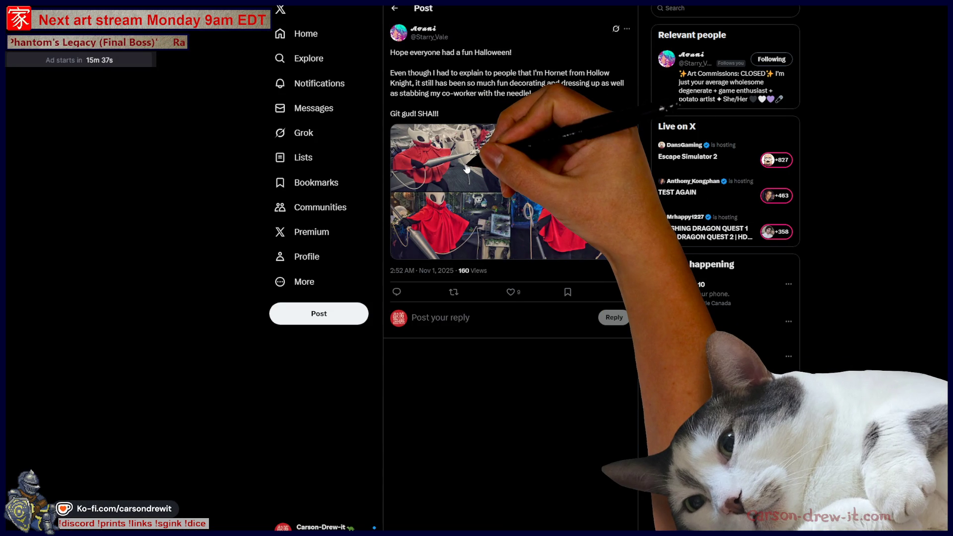
Step through the Hornet cosplay photos full size, checking image options, then return to the post.
click(467, 169)
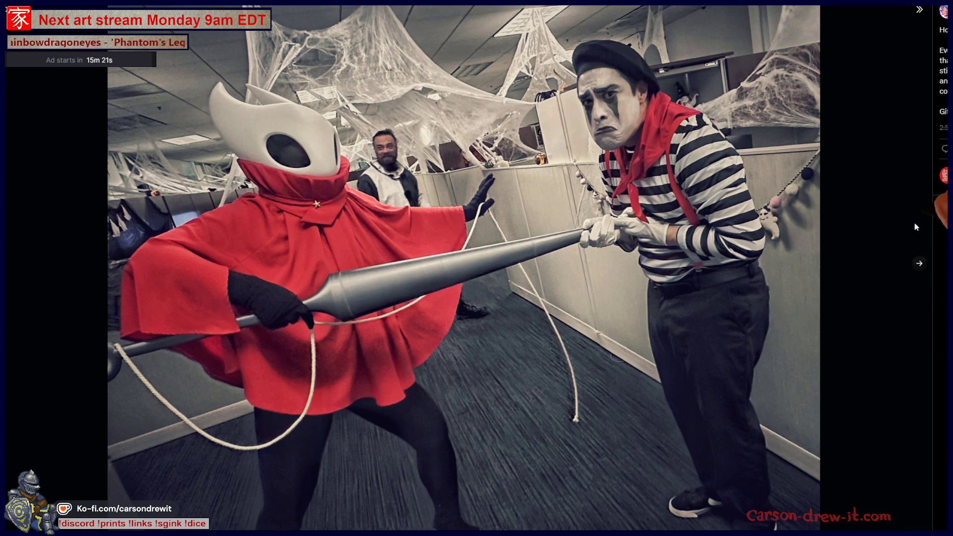
click(918, 266)
click(918, 266)
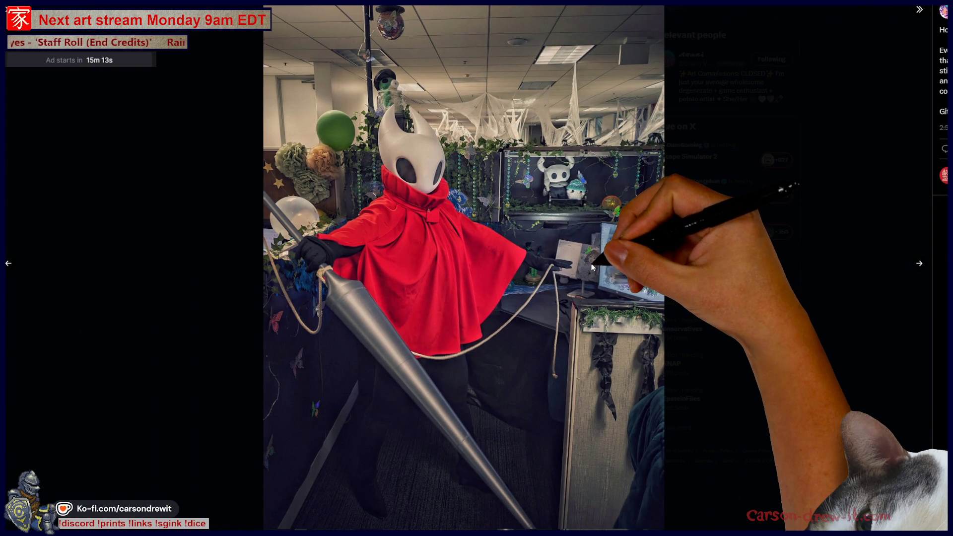
right_click(592, 262)
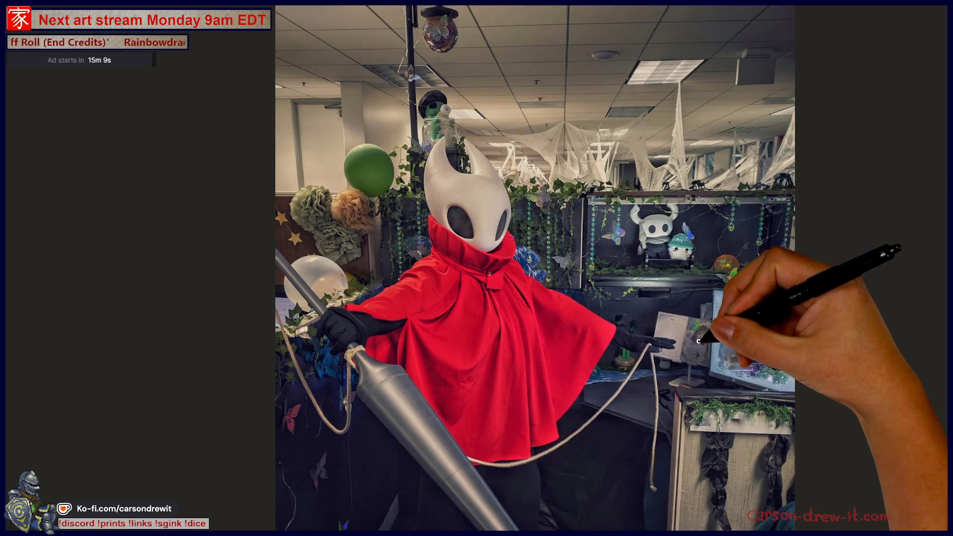
scroll(790, 381, down, 1)
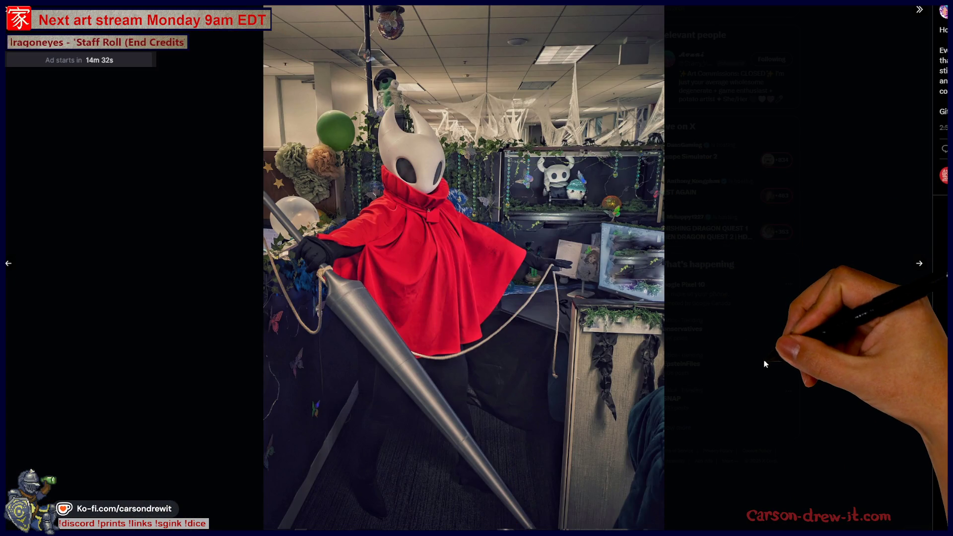
click(758, 365)
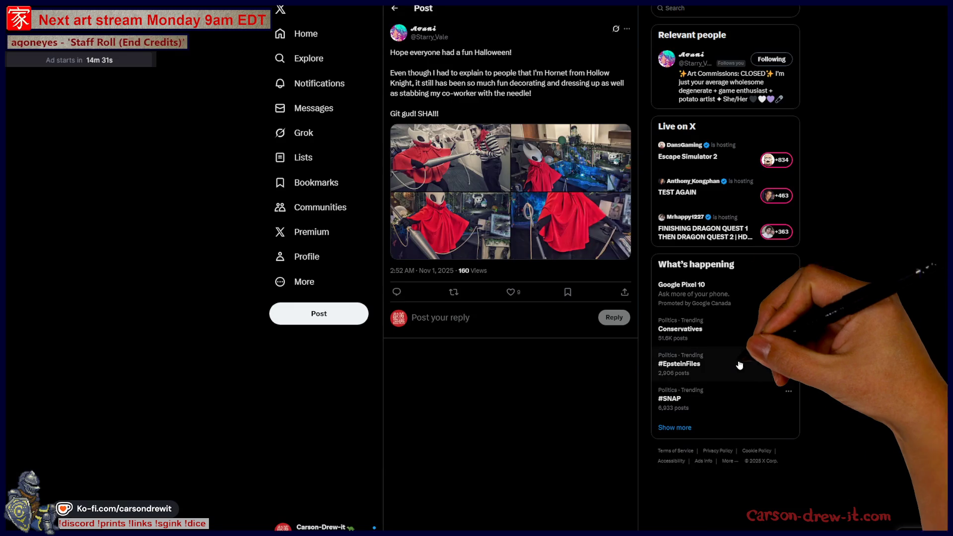
click(559, 223)
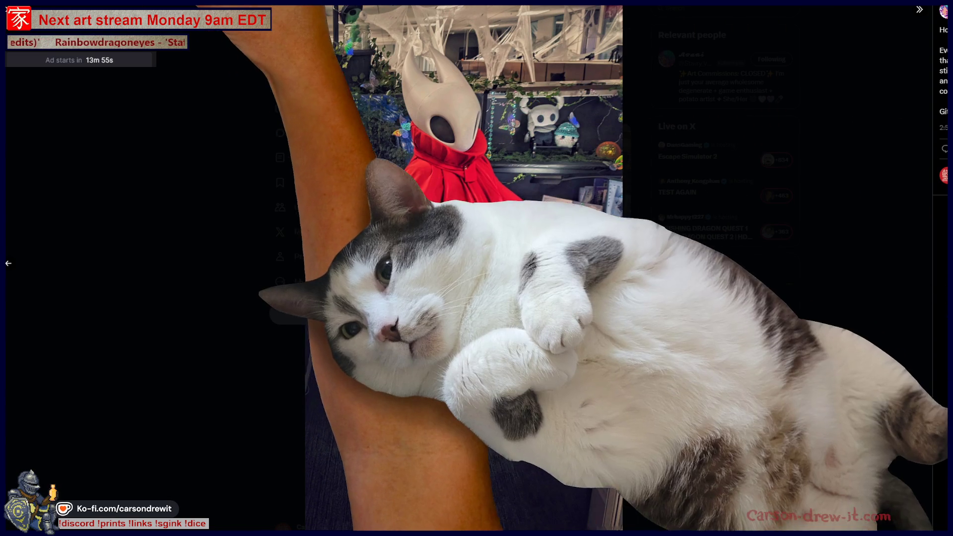
key(Escape)
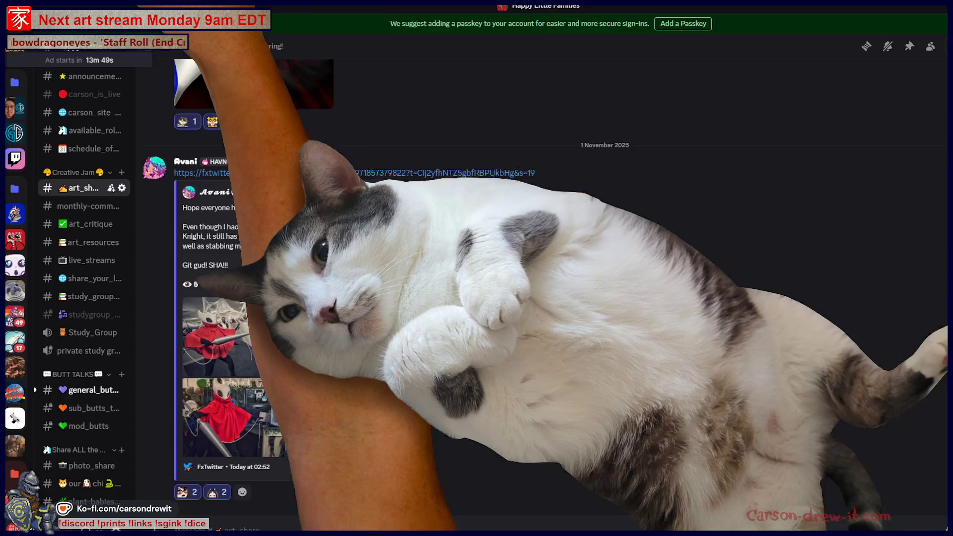
Scroll up to the mimic treasure-chest post, zoom in on its keyhole and crown, then close it.
scroll(559, 354, up, 5)
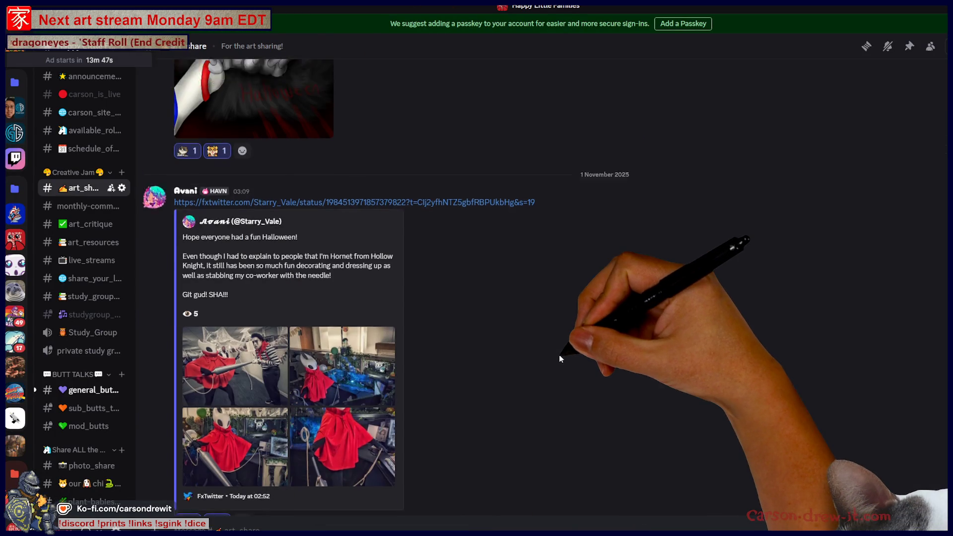
scroll(556, 354, up, 10)
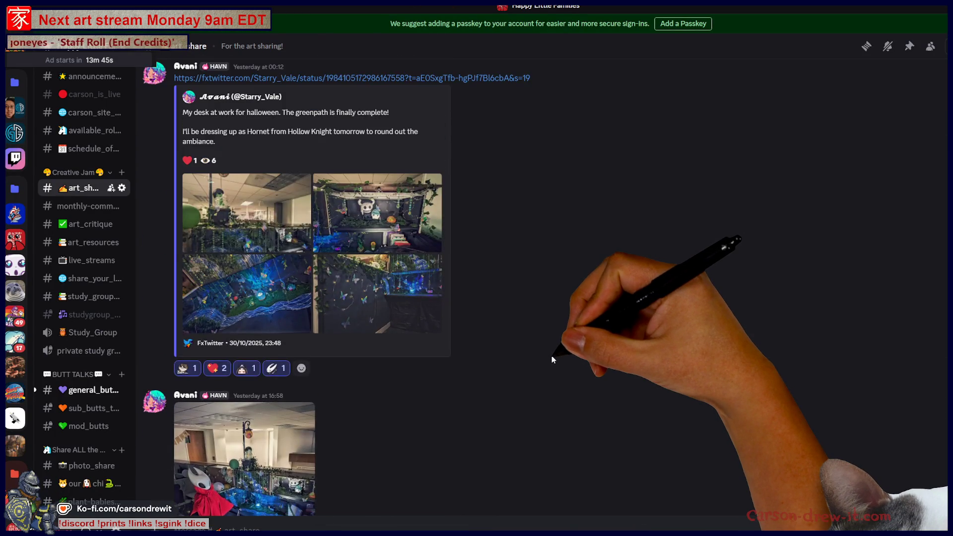
scroll(551, 355, up, 10)
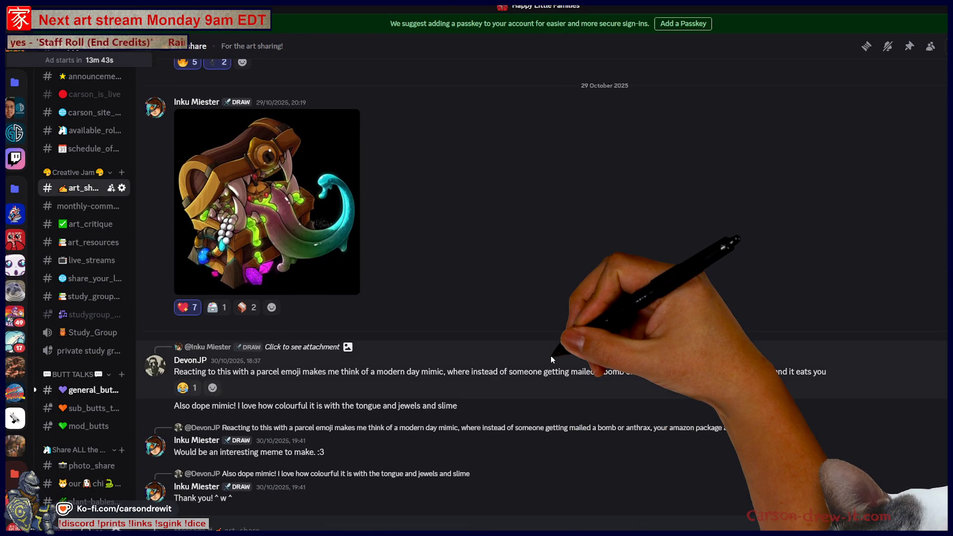
click(345, 193)
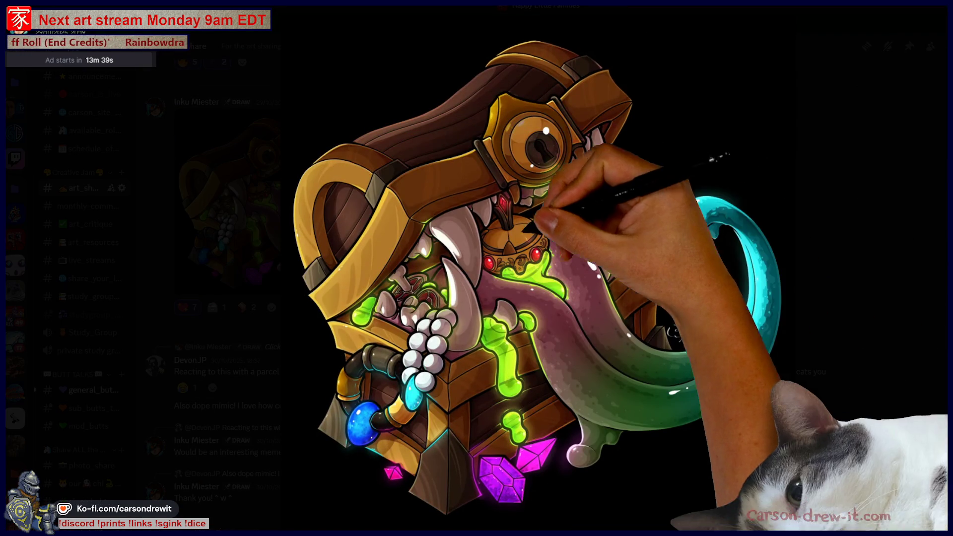
click(587, 289)
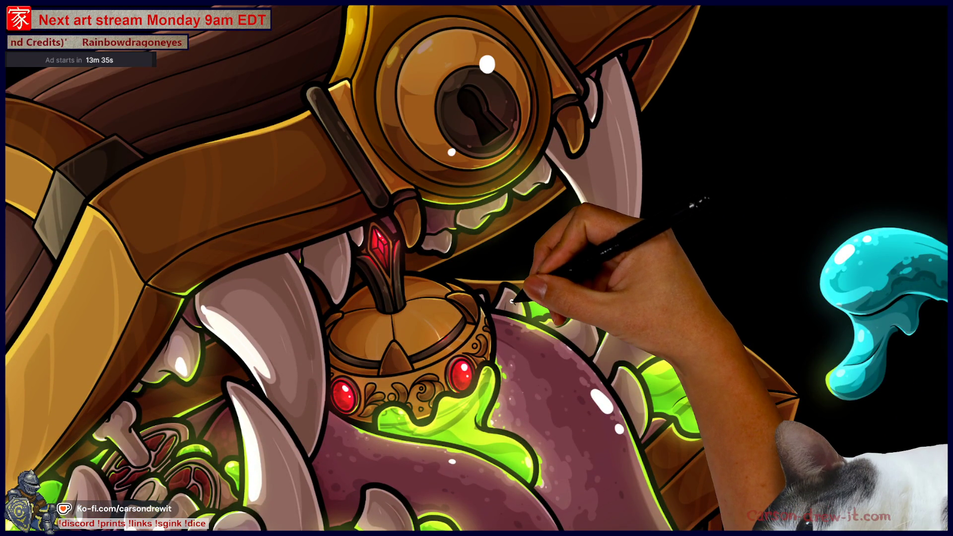
click(512, 301)
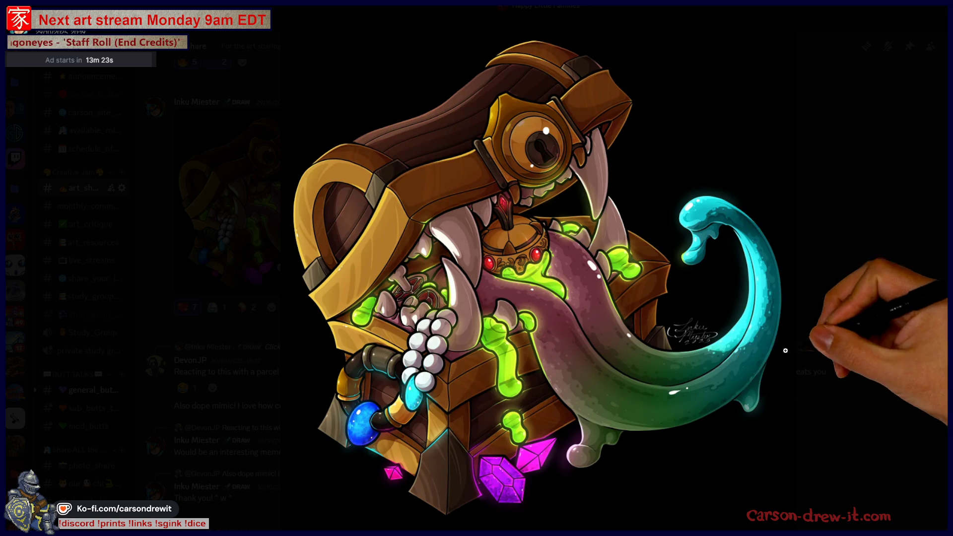
click(822, 351)
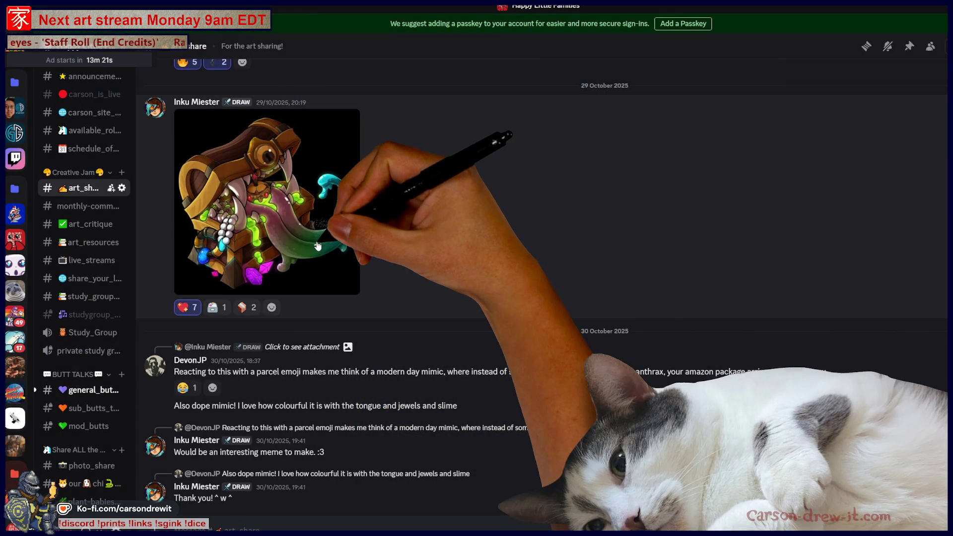
Join the parcel reaction (now 3) and add a treasure-chest reaction to the mimic post.
click(242, 308)
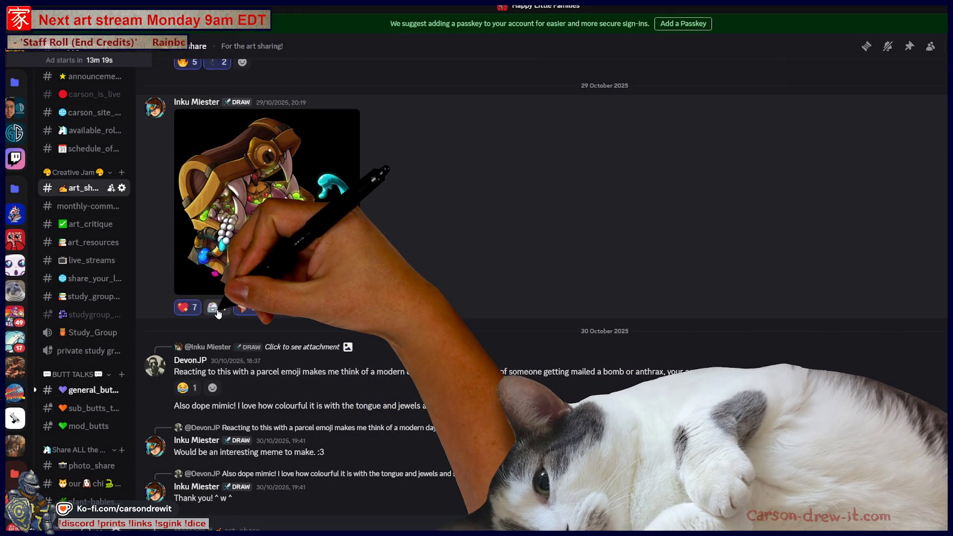
click(271, 308)
scroll(447, 397, down, 5)
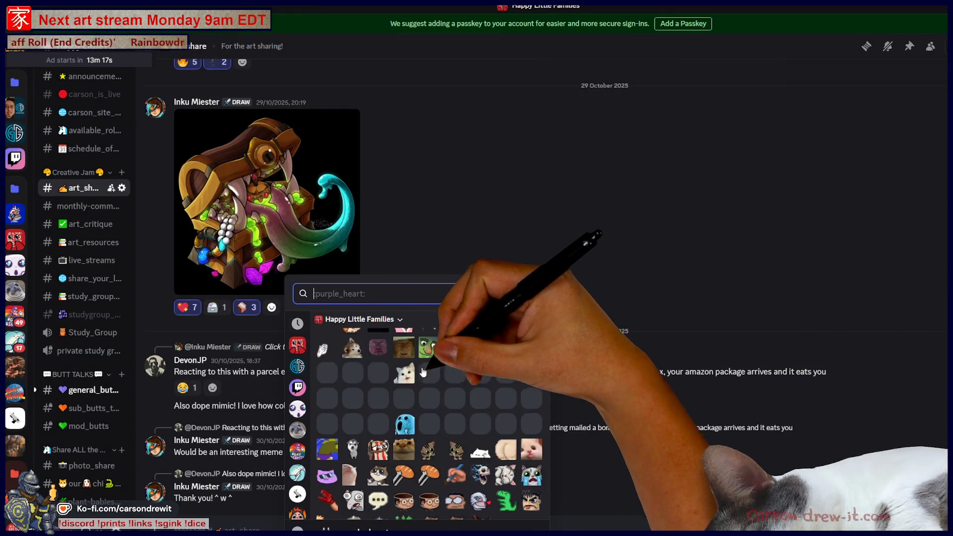
scroll(482, 412, down, 4)
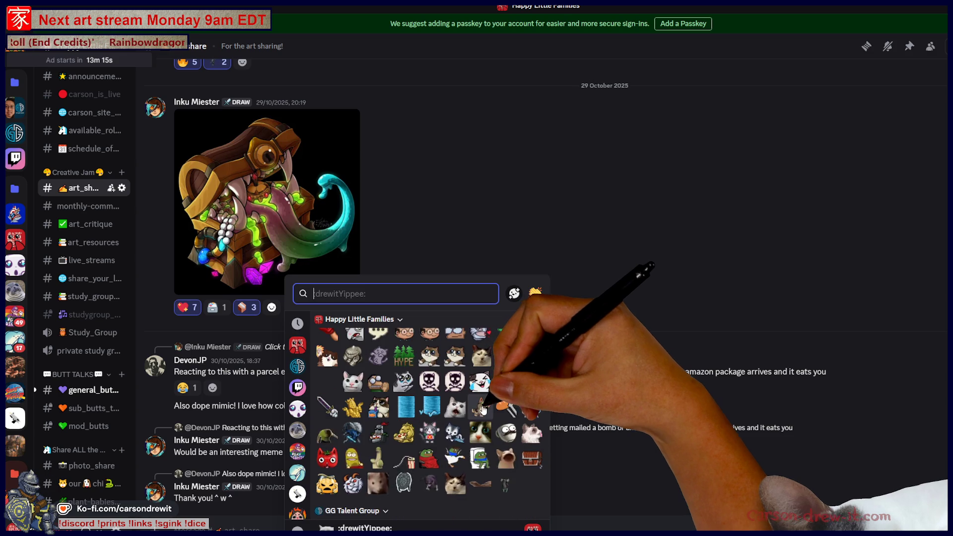
click(531, 458)
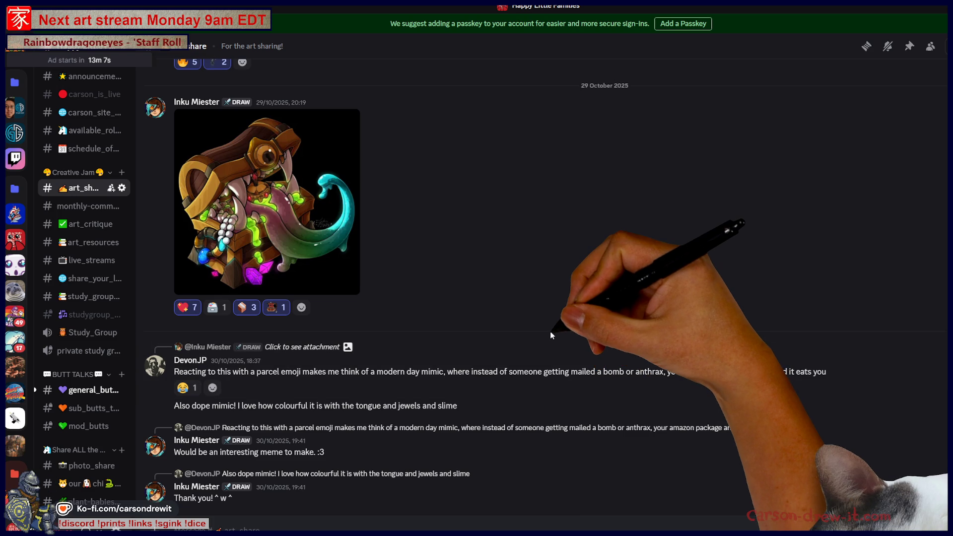
scroll(550, 332, up, 5)
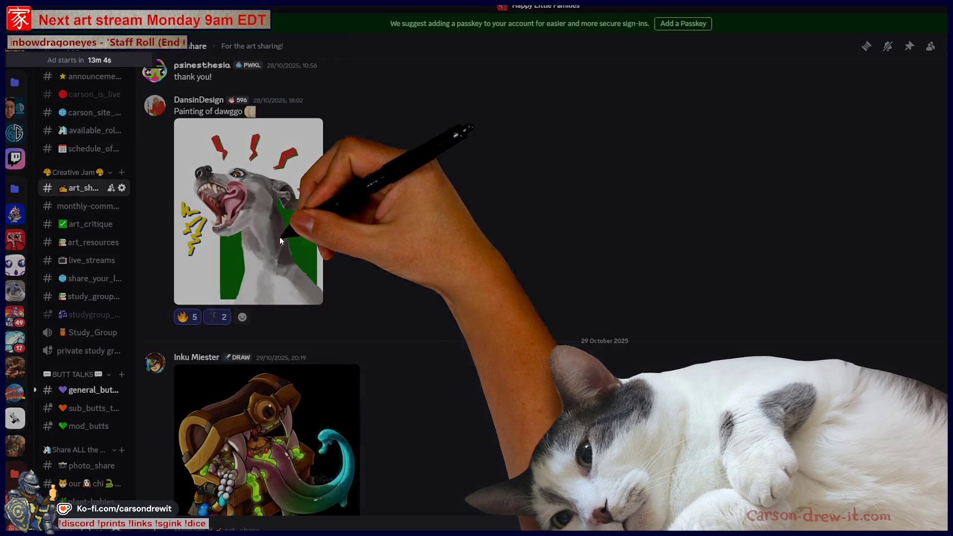
Enlarge the dog painting, zoom in on the dog's face, zoom back out and close it.
click(279, 237)
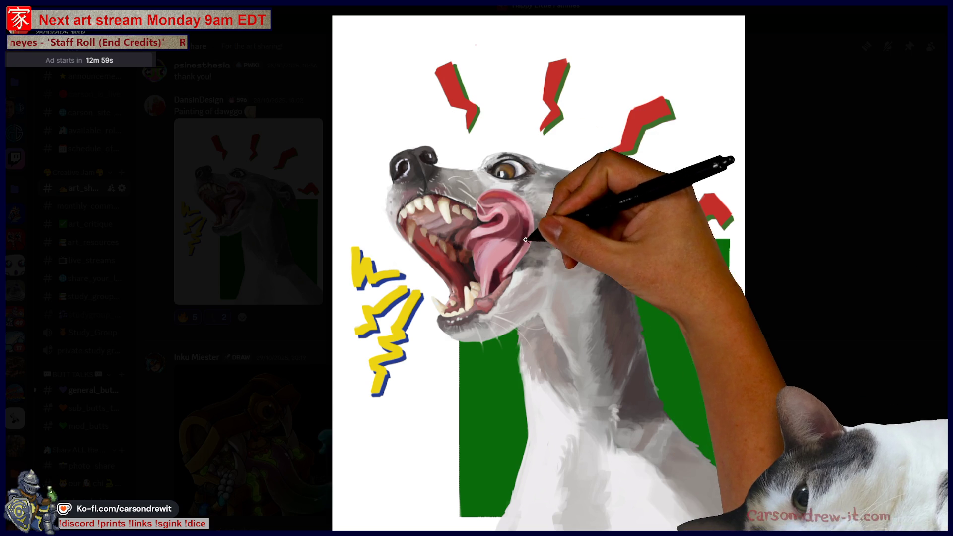
click(480, 228)
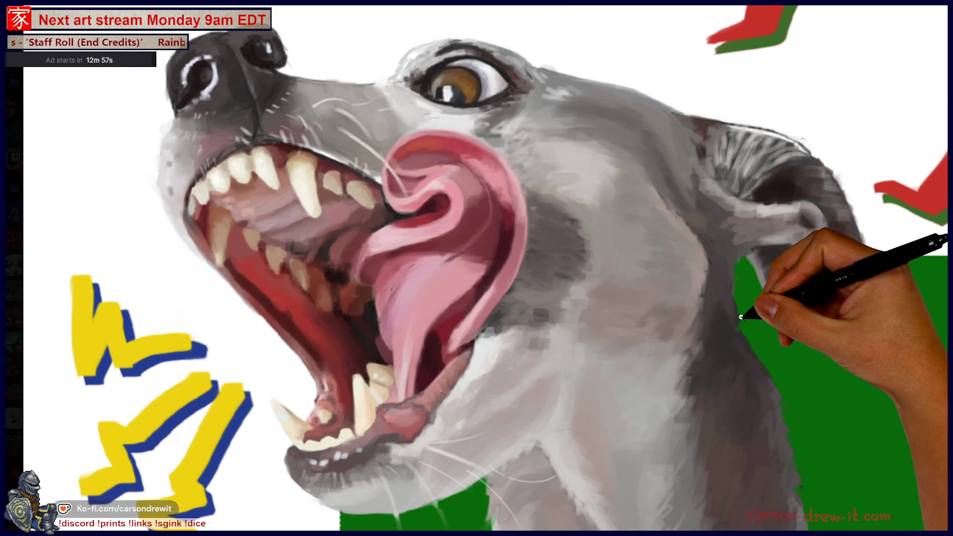
click(738, 321)
click(872, 296)
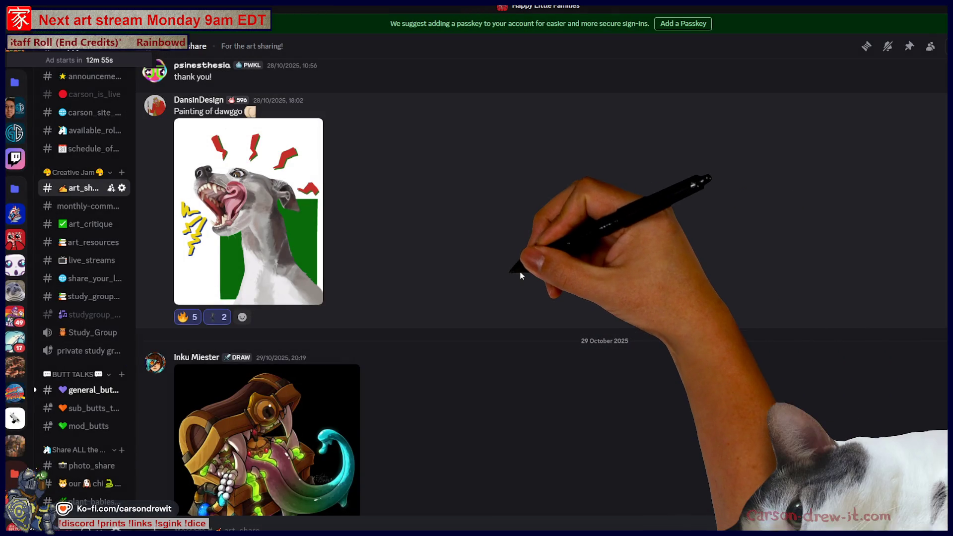
scroll(485, 267, up, 2)
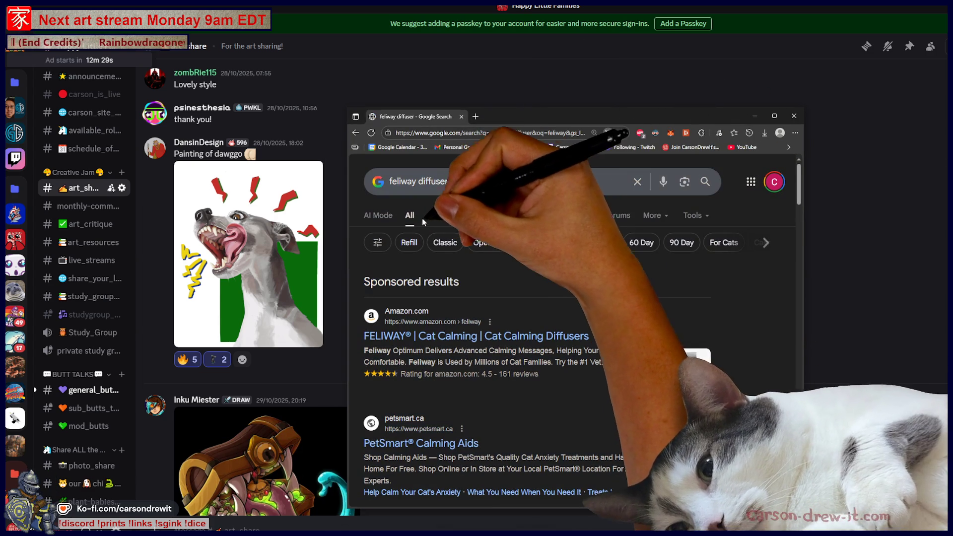
Show the feliway diffuser results as images and preview the PetSmart FELIWAY Friends result.
click(485, 215)
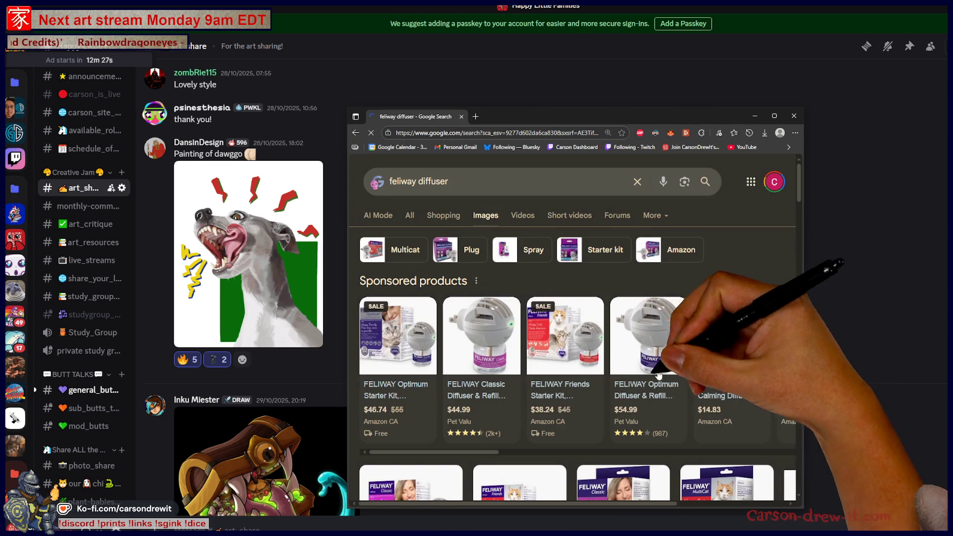
scroll(621, 308, down, 5)
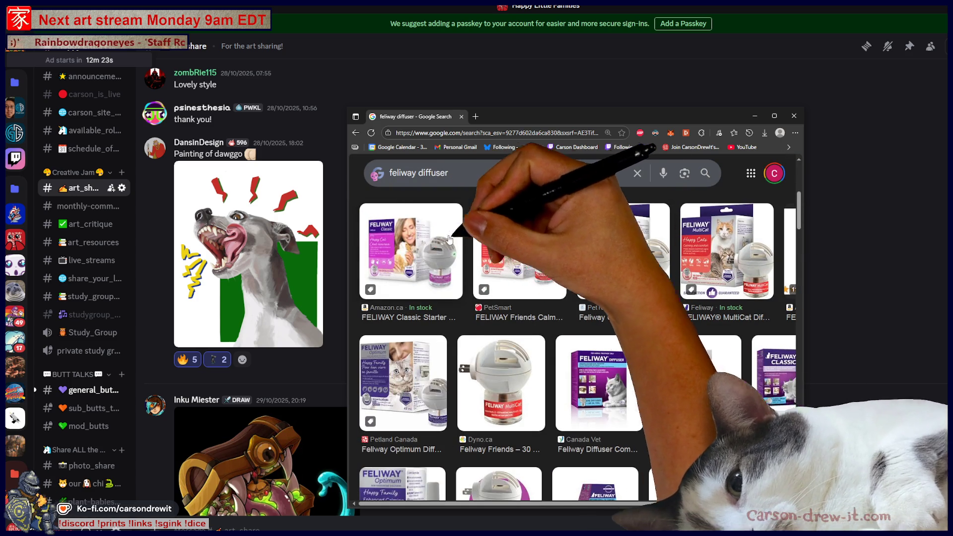
click(526, 233)
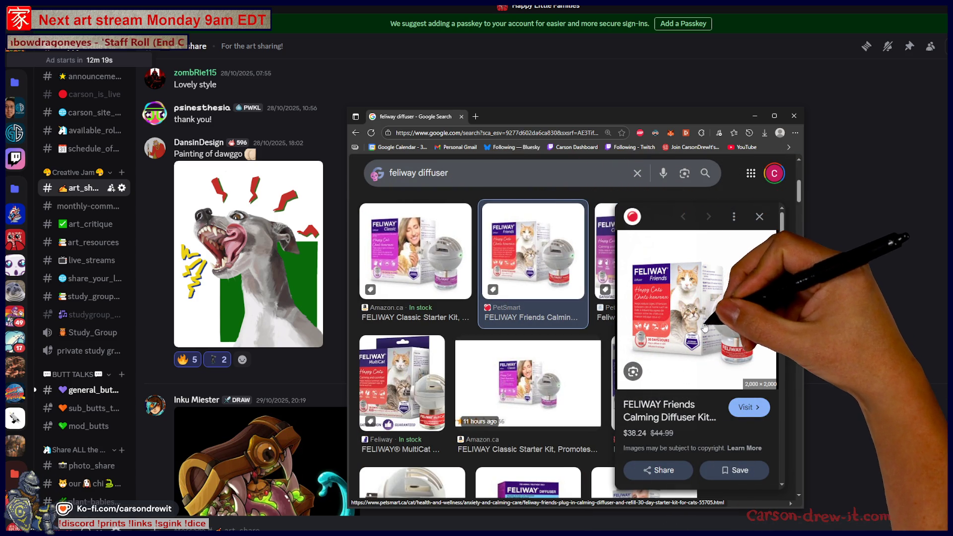
Open the FELIWAY Friends product image in a new tab and zoom it to full size.
right_click(723, 317)
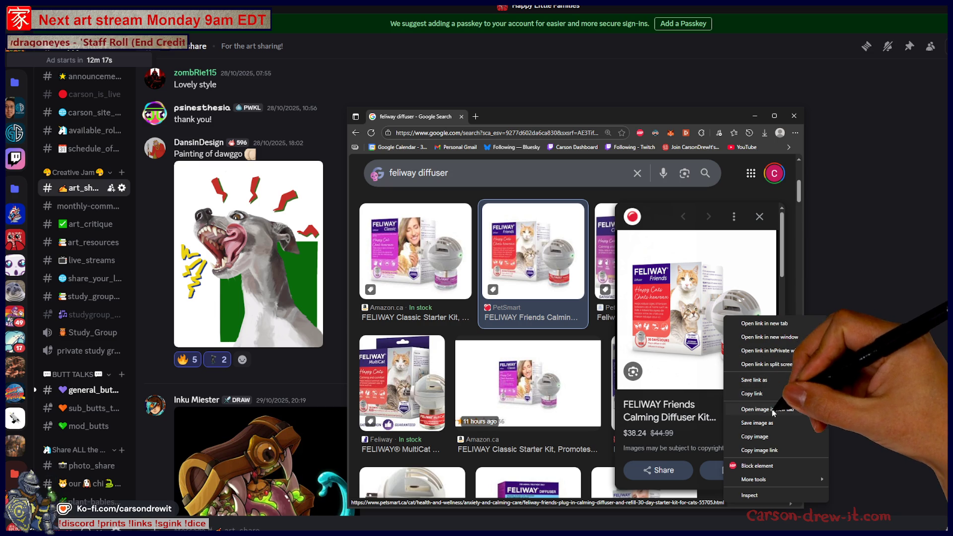
click(767, 410)
click(552, 358)
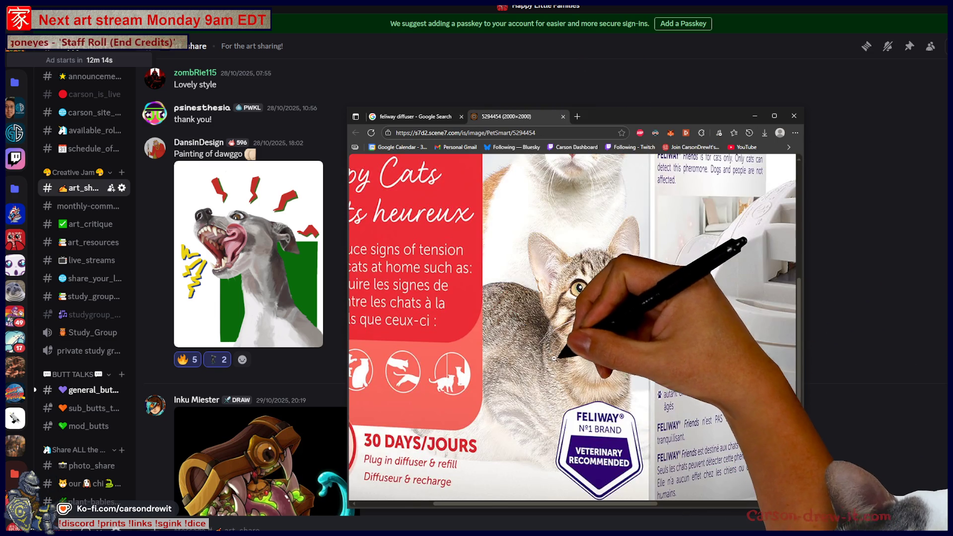
Pan around the full-size FELIWAY Friends diffuser image to inspect it.
scroll(551, 359, left, 3)
scroll(670, 415, up, 3)
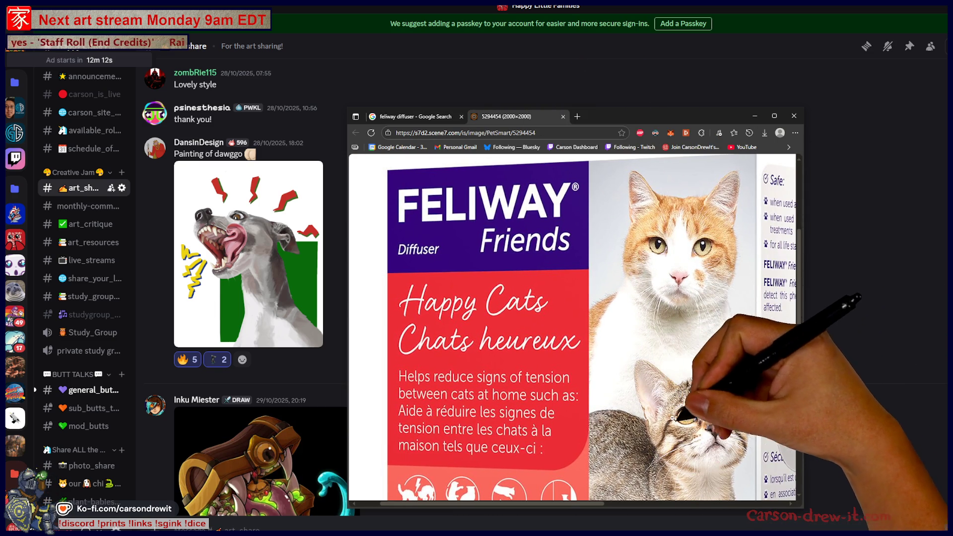
scroll(735, 442, down, 1)
scroll(735, 441, right, 5)
scroll(730, 442, down, 3)
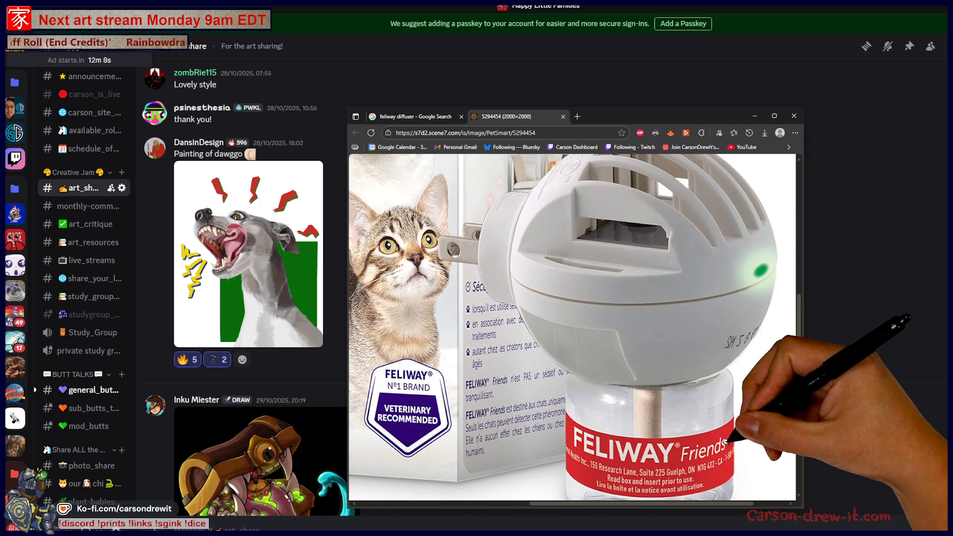
scroll(726, 441, up, 5)
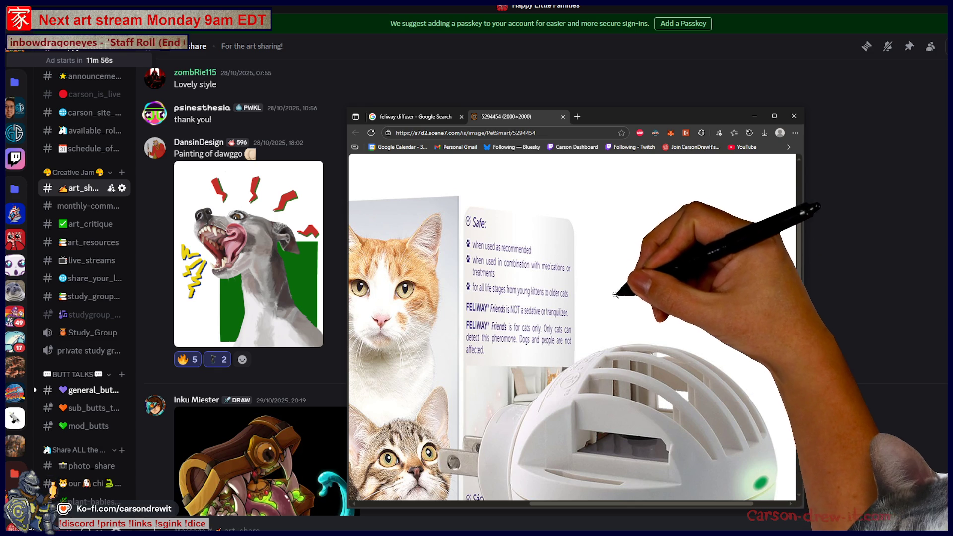
scroll(680, 358, left, 3)
scroll(680, 359, left, 2)
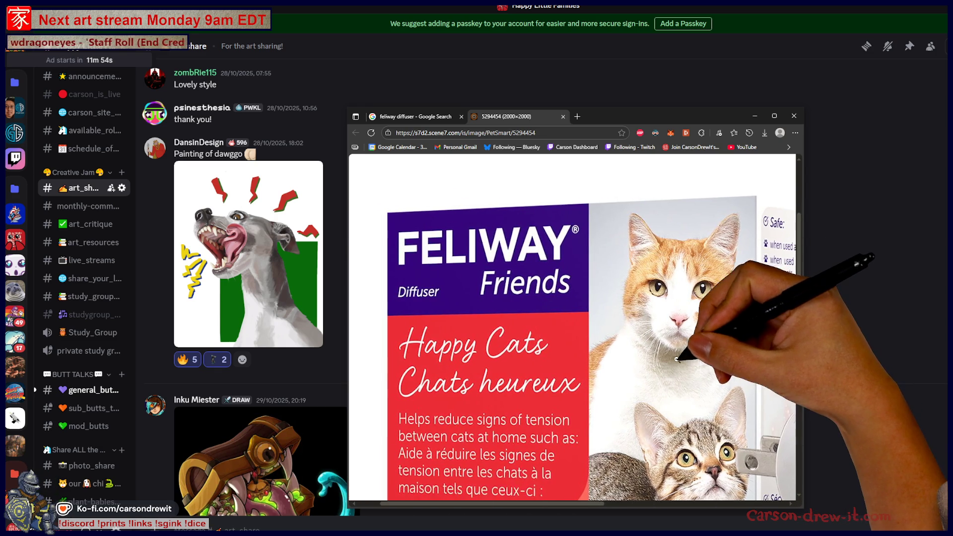
scroll(679, 388, down, 3)
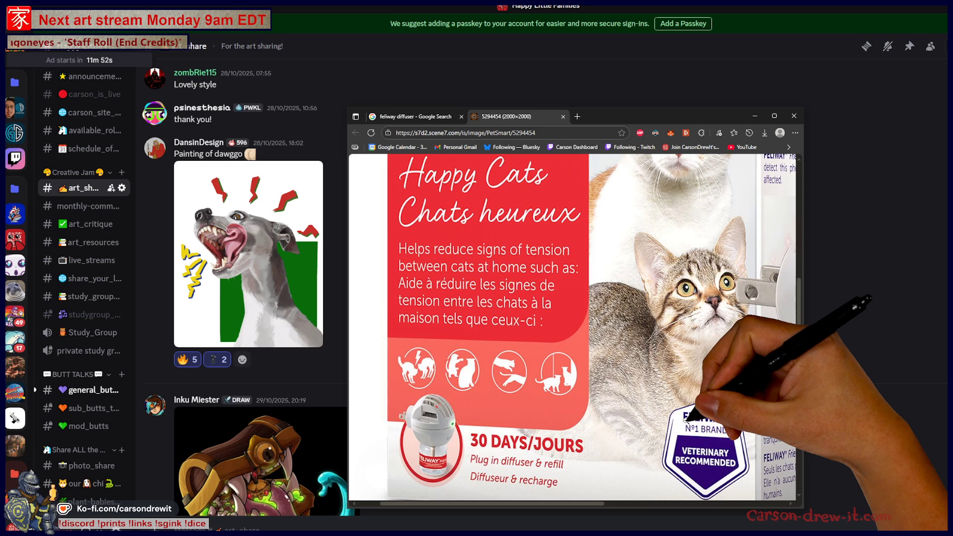
scroll(679, 423, right, 1)
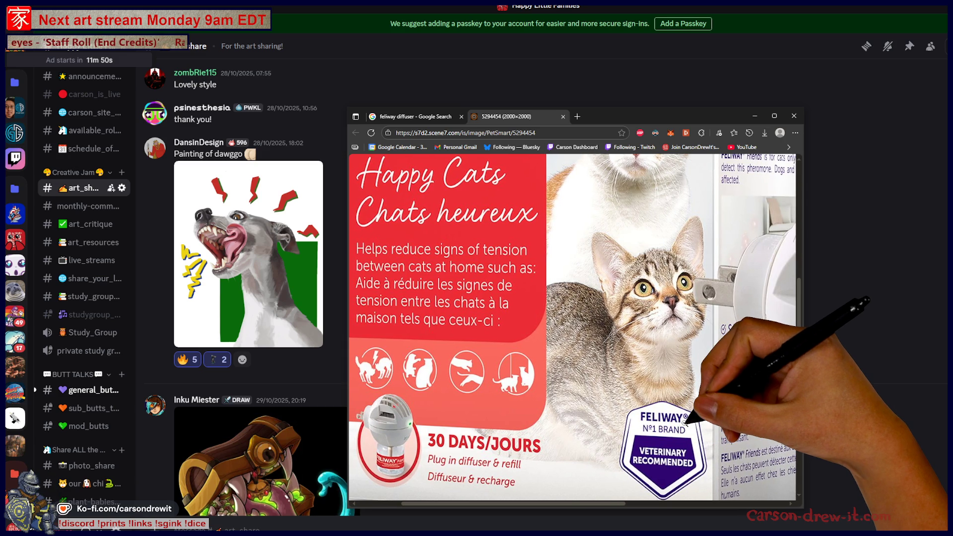
scroll(664, 293, down, 2)
scroll(517, 424, up, 3)
scroll(524, 425, left, 1)
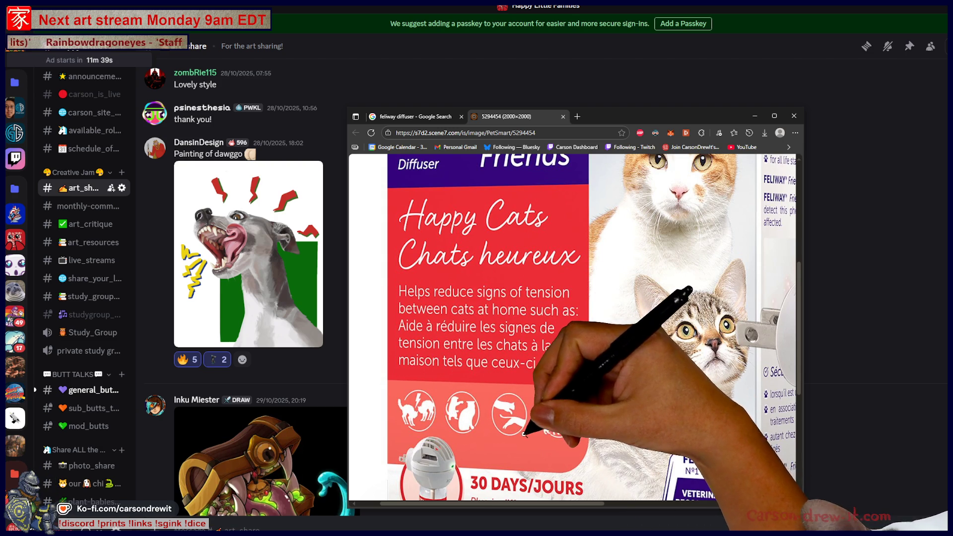
scroll(626, 461, down, 3)
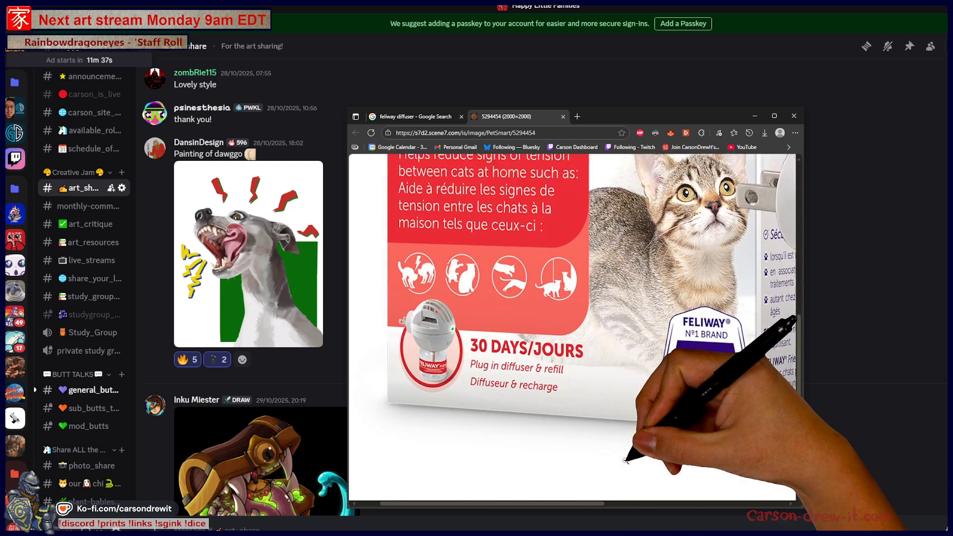
scroll(579, 436, up, 2)
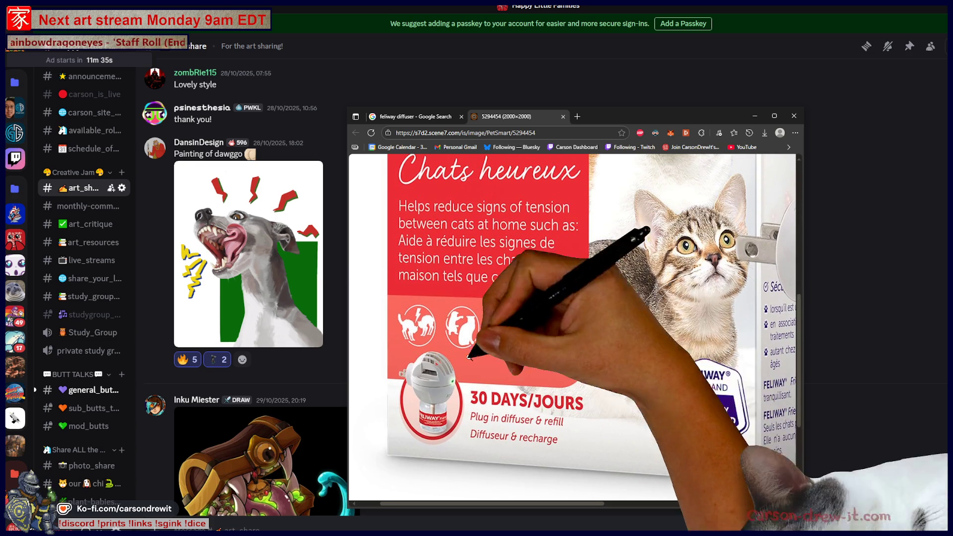
scroll(542, 475, right, 1)
scroll(531, 469, right, 1)
scroll(534, 460, left, 1)
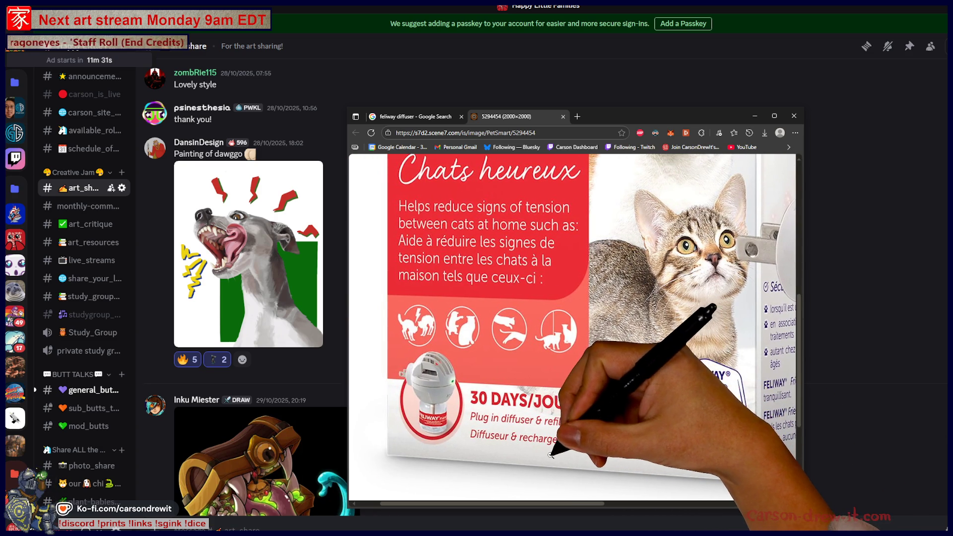
scroll(561, 454, right, 4)
scroll(571, 437, right, 3)
scroll(581, 427, down, 5)
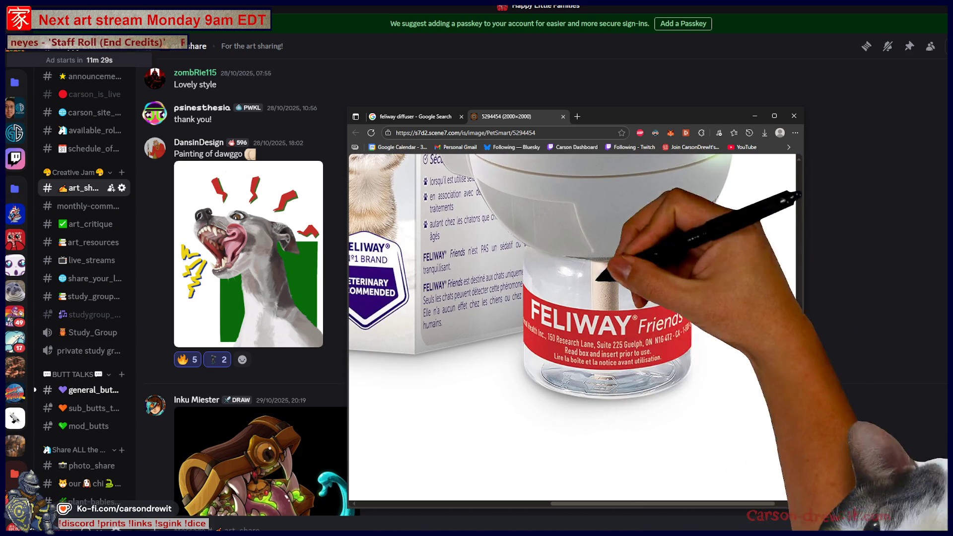
scroll(660, 358, up, 5)
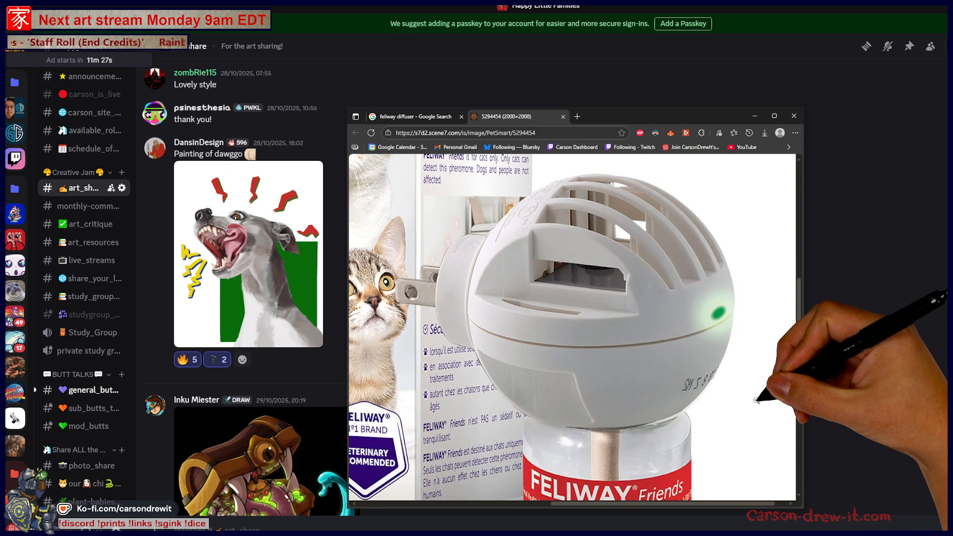
scroll(750, 398, left, 3)
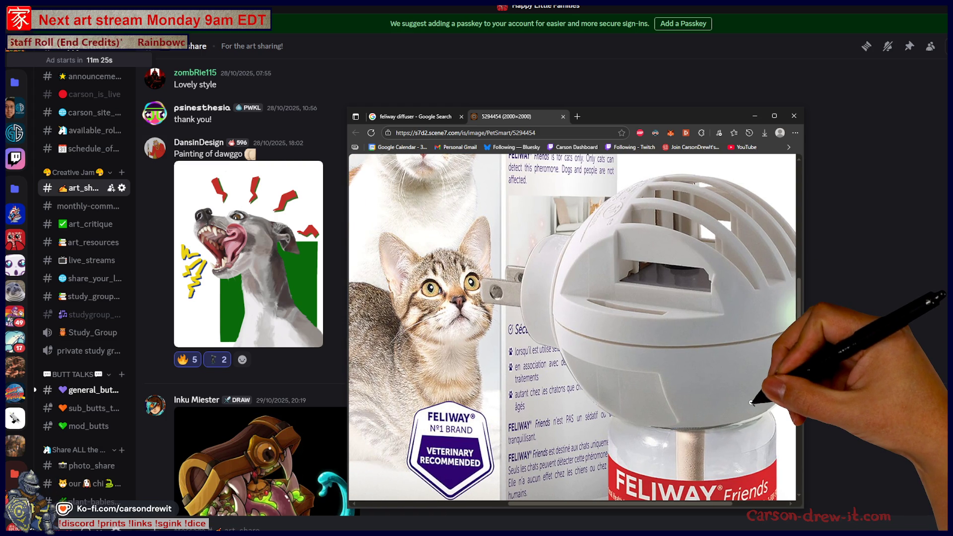
Finish looking over the image and bring Discord's art-share channel back to the front.
scroll(751, 403, up, 2)
scroll(750, 406, left, 3)
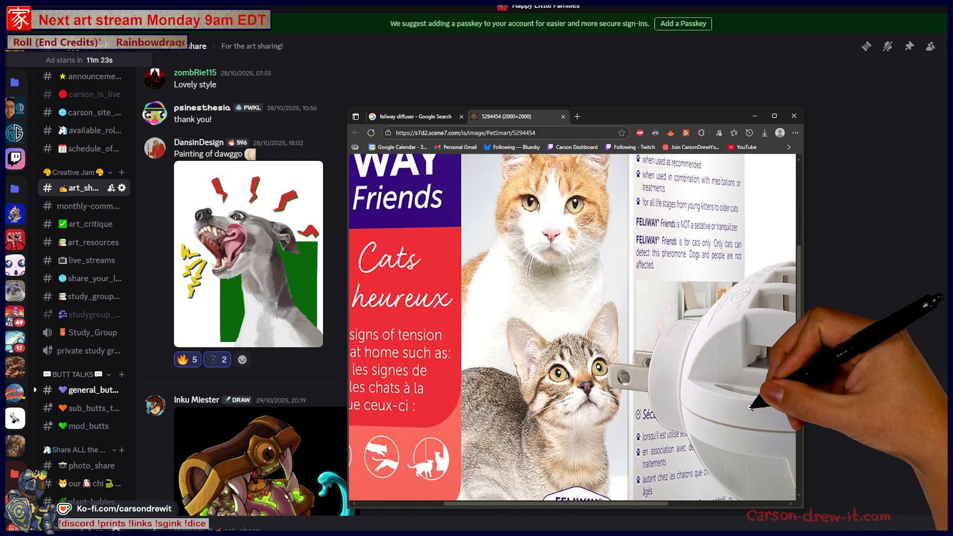
scroll(750, 407, up, 1)
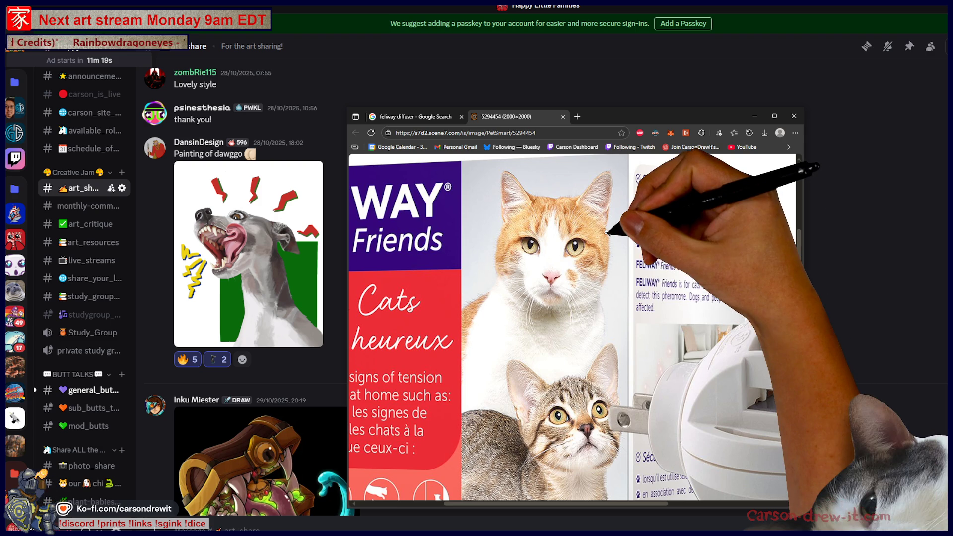
scroll(623, 385, down, 1)
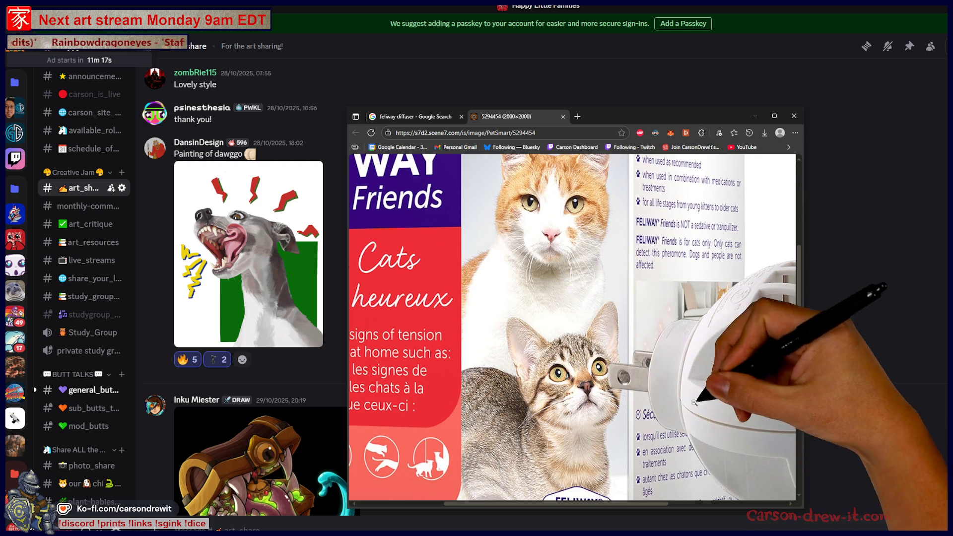
click(850, 106)
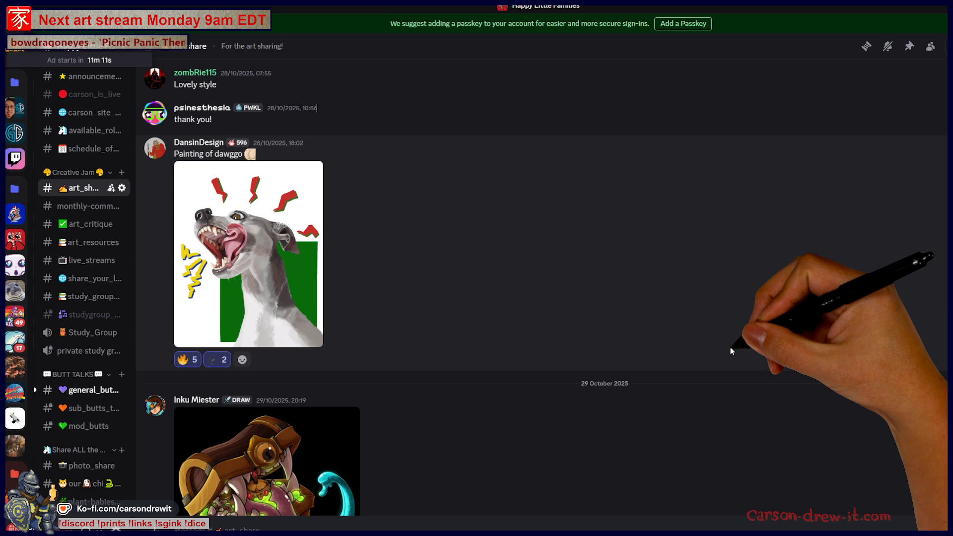
scroll(598, 370, up, 5)
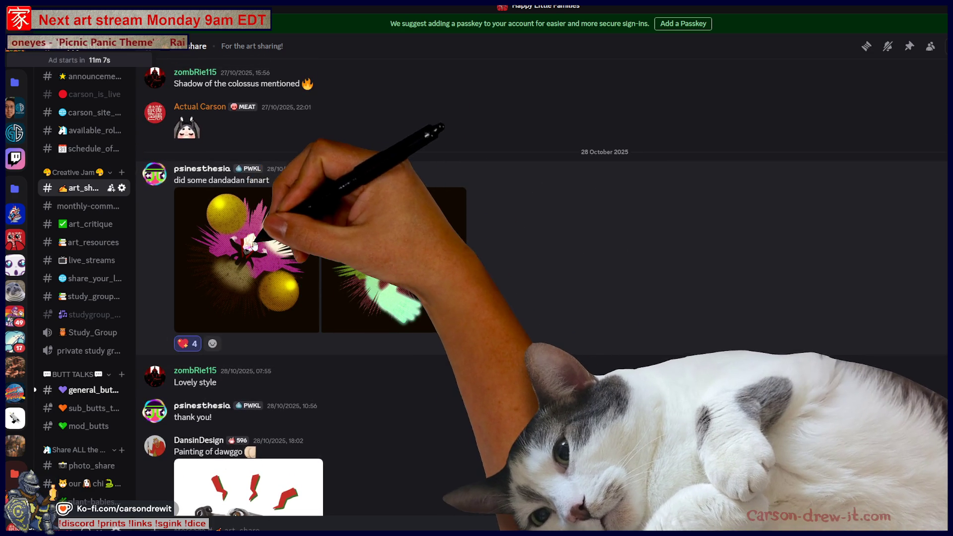
click(286, 260)
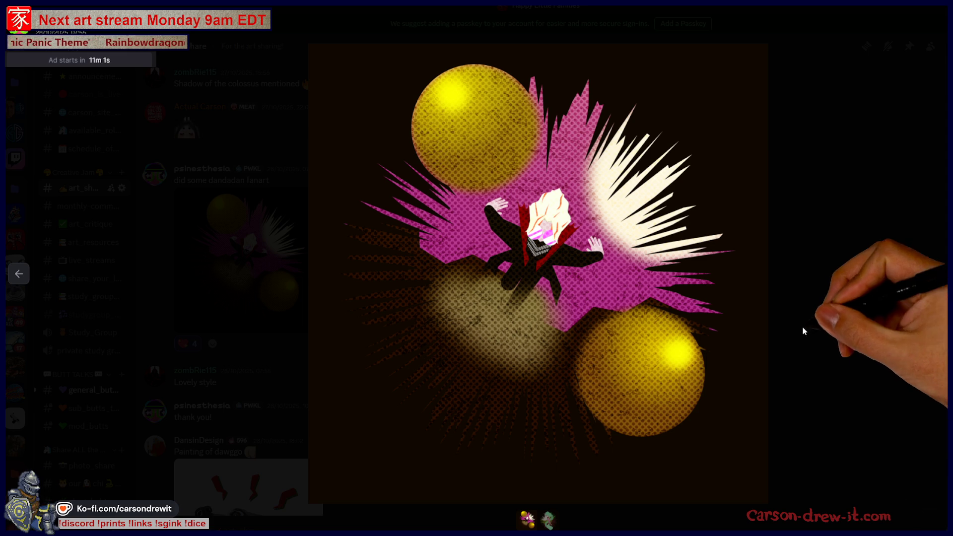
click(558, 214)
scroll(558, 235, up, 2)
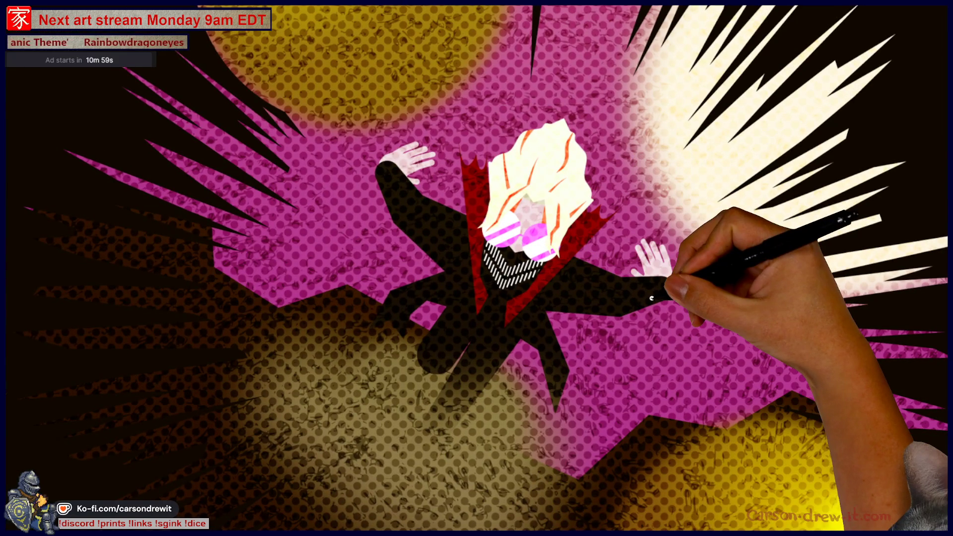
click(652, 298)
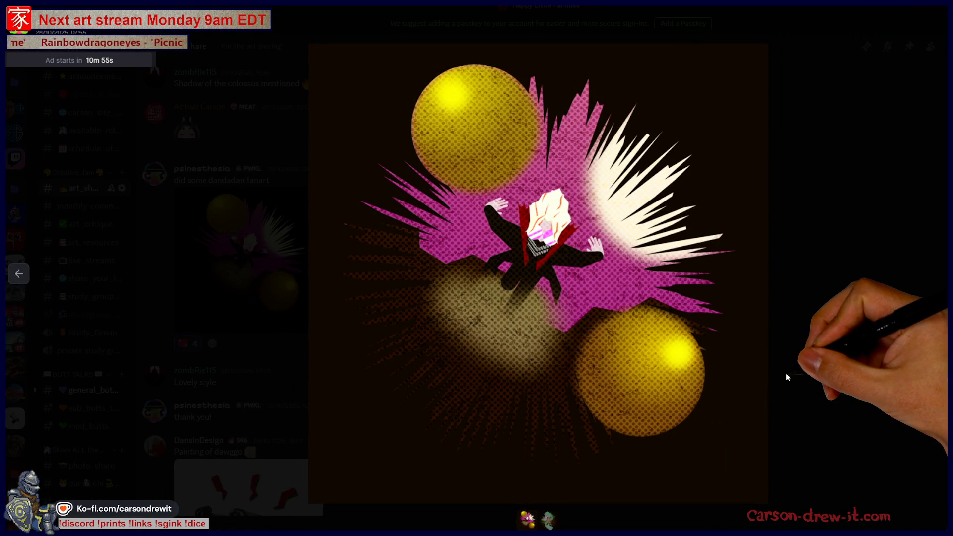
key(Left)
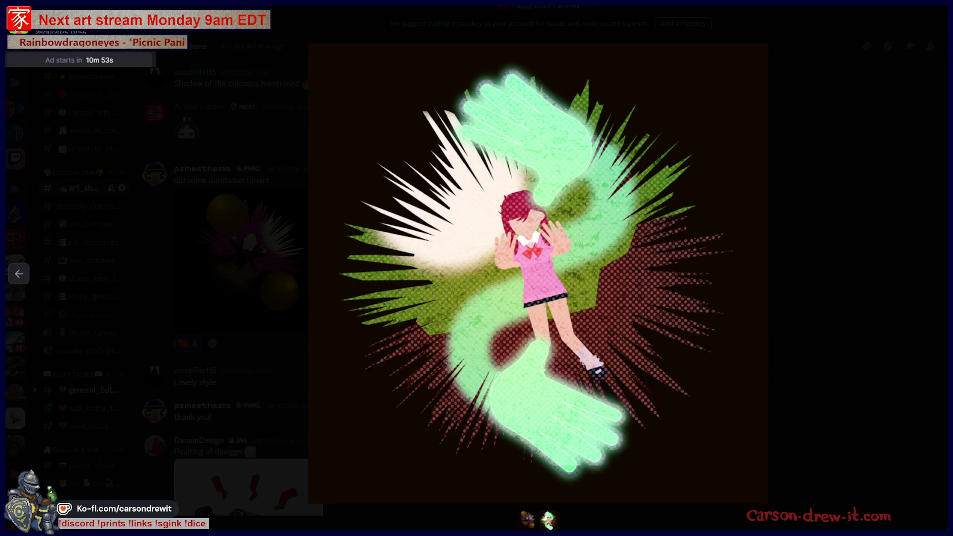
click(573, 302)
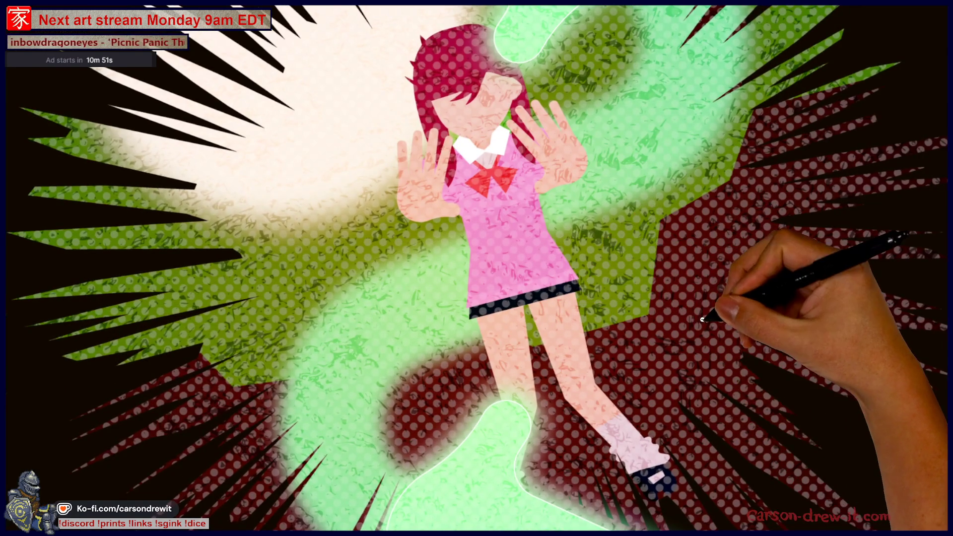
scroll(702, 319, up, 5)
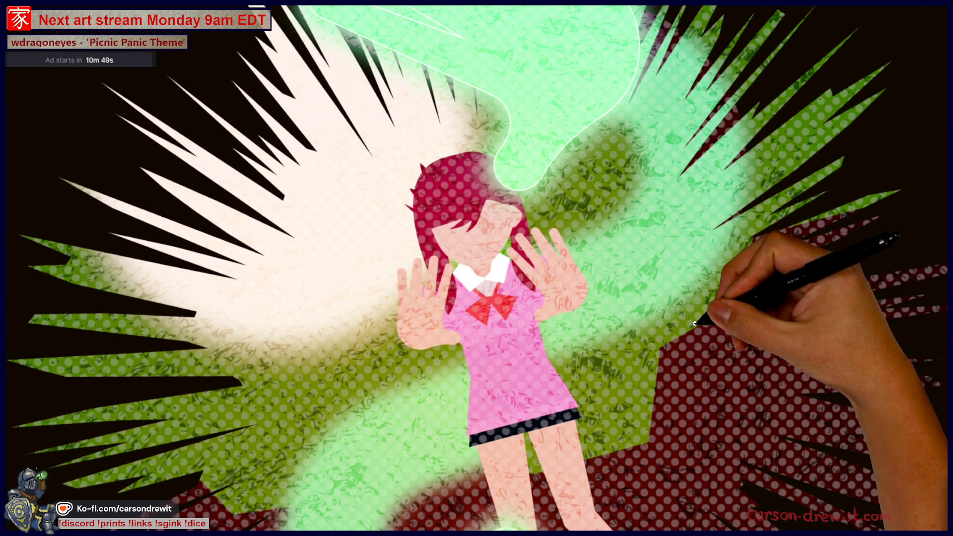
scroll(695, 325, down, 5)
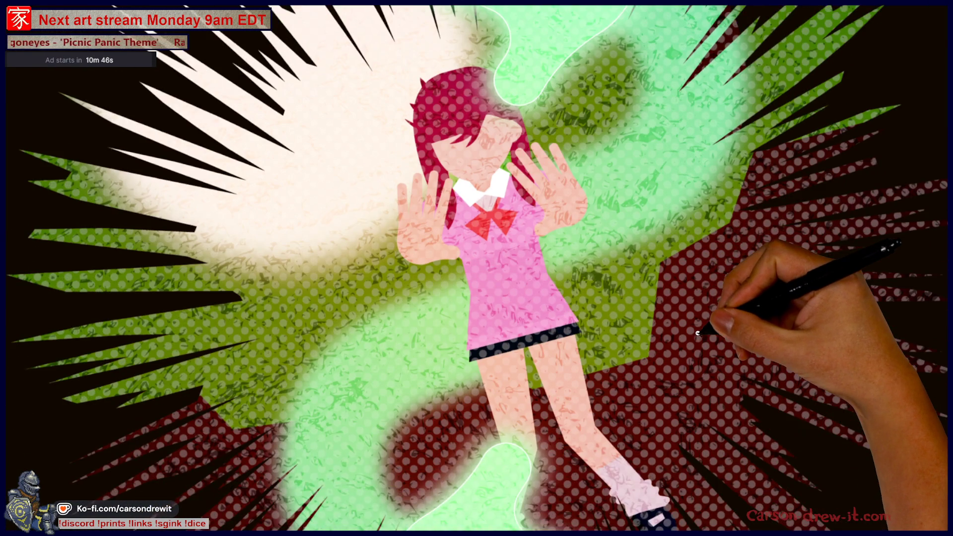
click(698, 332)
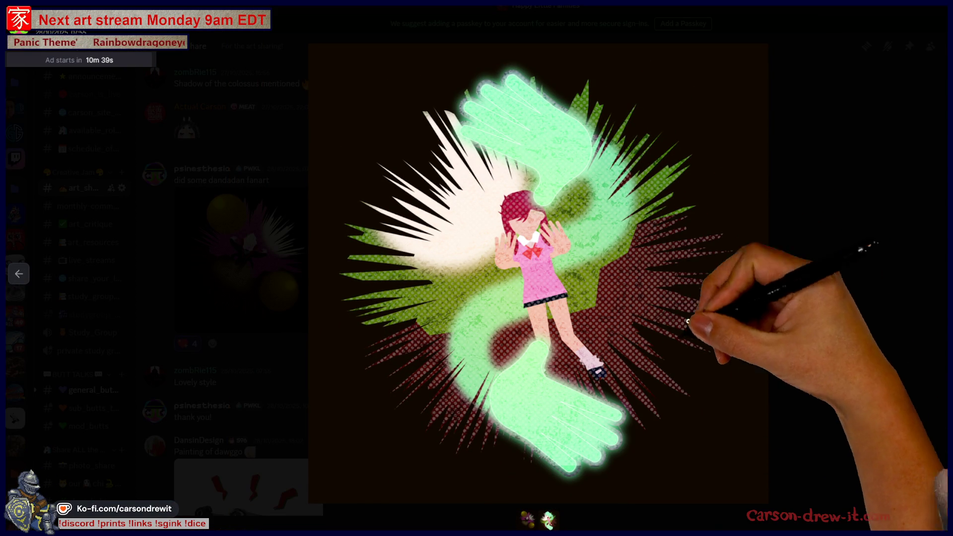
key(Left)
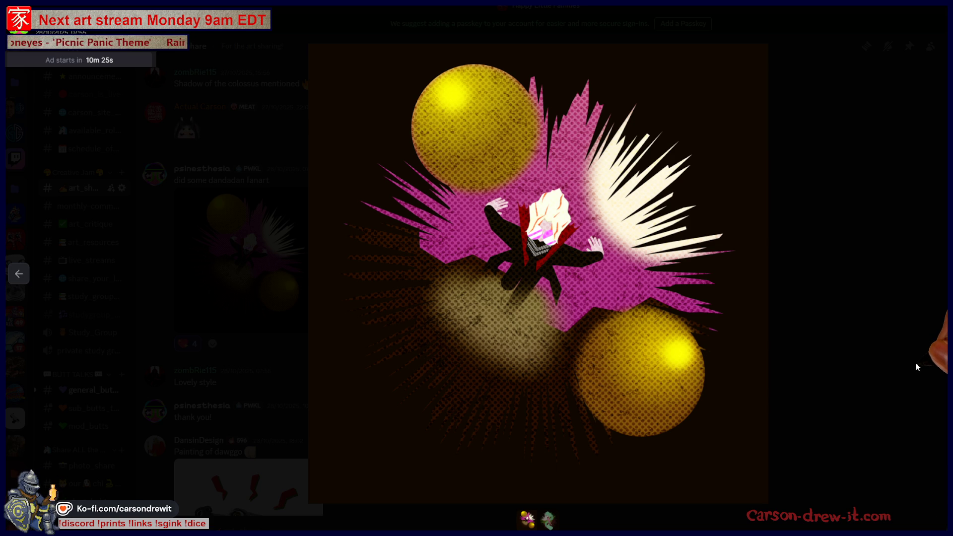
click(917, 367)
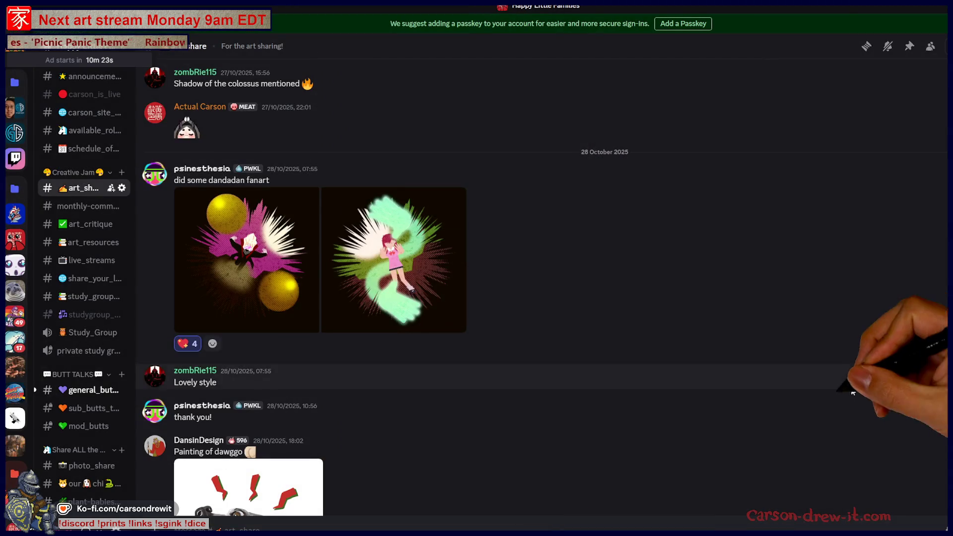
React to the Dandadan fanart post with an emoji found by searching 'ball'.
scroll(633, 387, up, 4)
scroll(585, 360, down, 3)
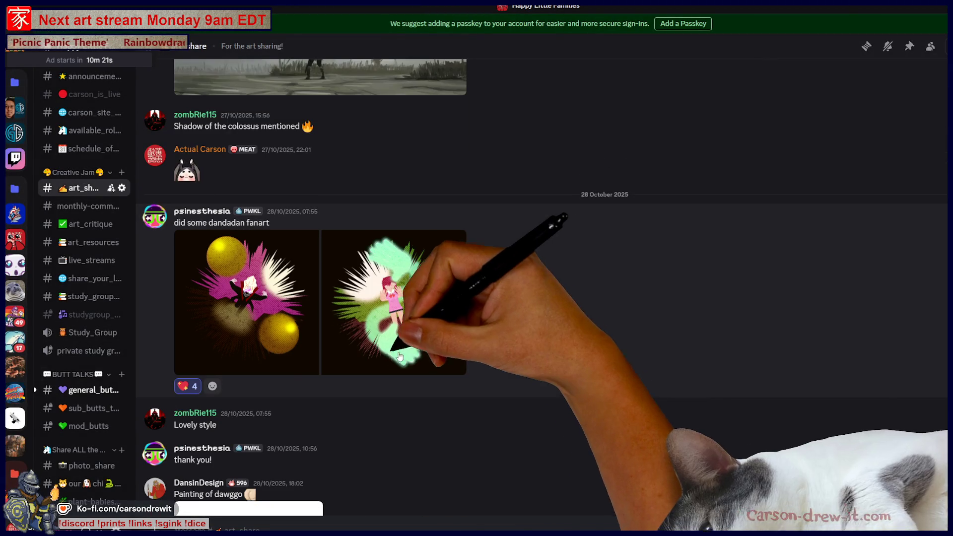
click(212, 387)
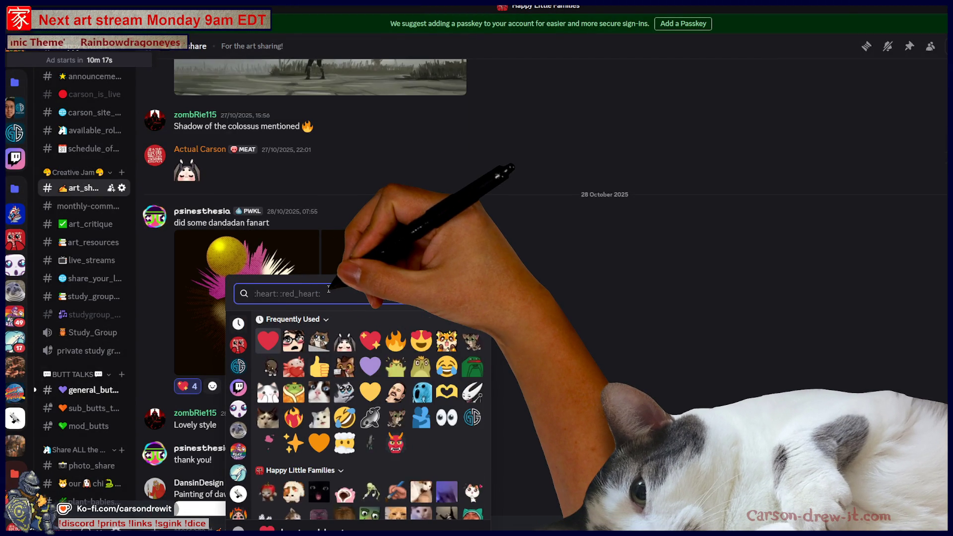
text(gold)
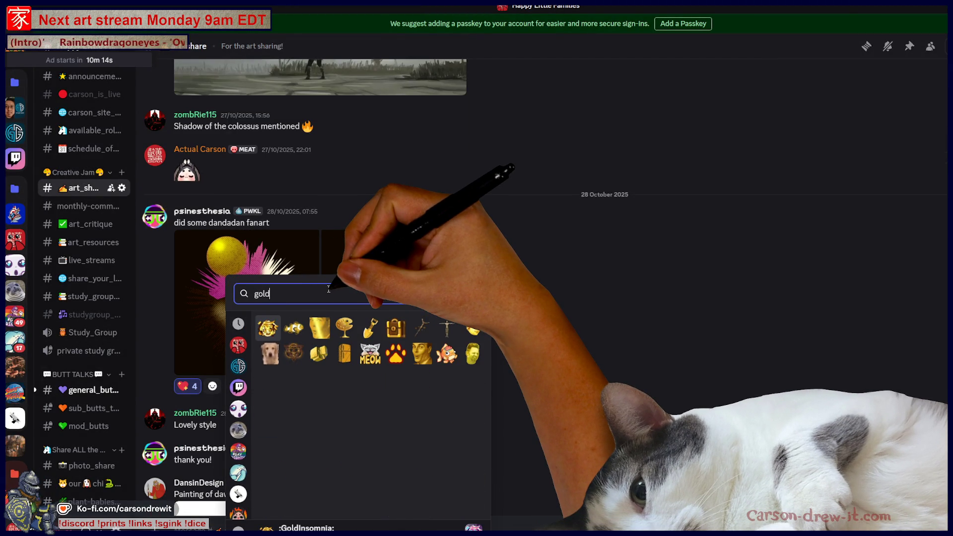
key(BackSpace)
key(BackSpace)
key(BackSpace)
text(ball)
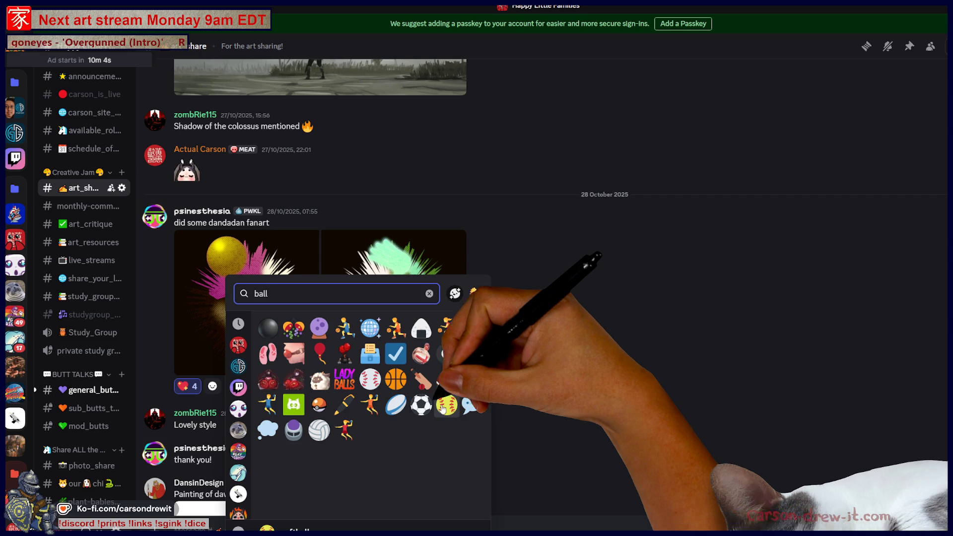
click(298, 331)
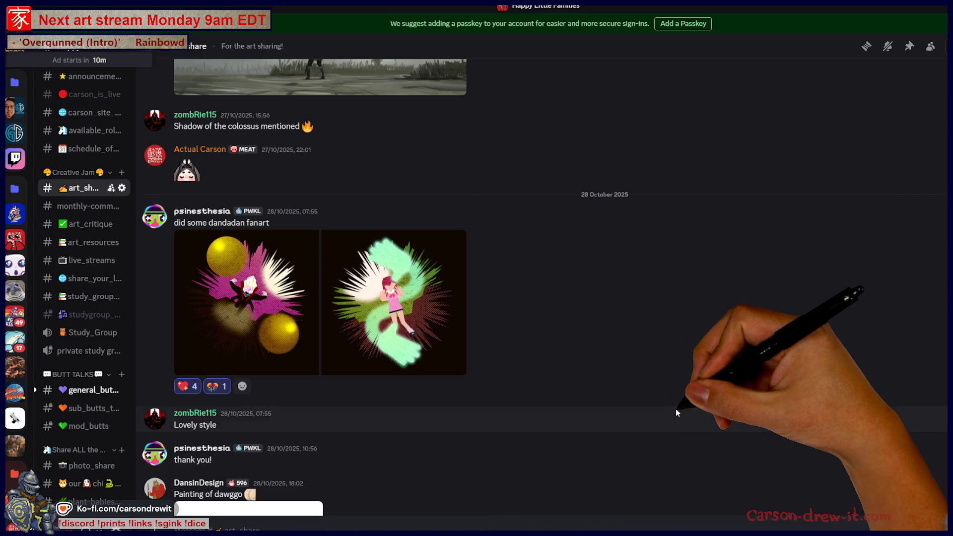
scroll(675, 407, up, 3)
scroll(680, 407, up, 1)
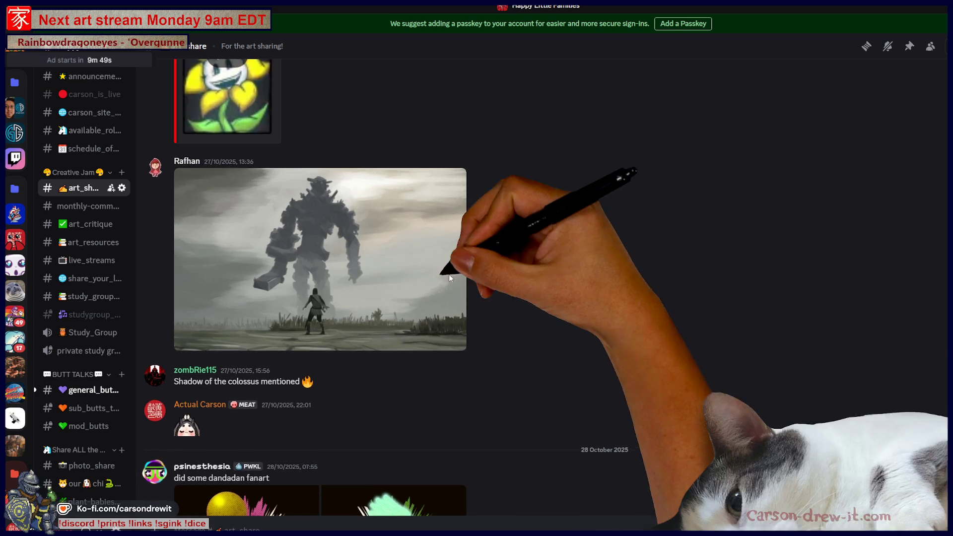
Enlarge the Shadow of the Colossus painting, zoom in and out, then close the viewer.
click(351, 284)
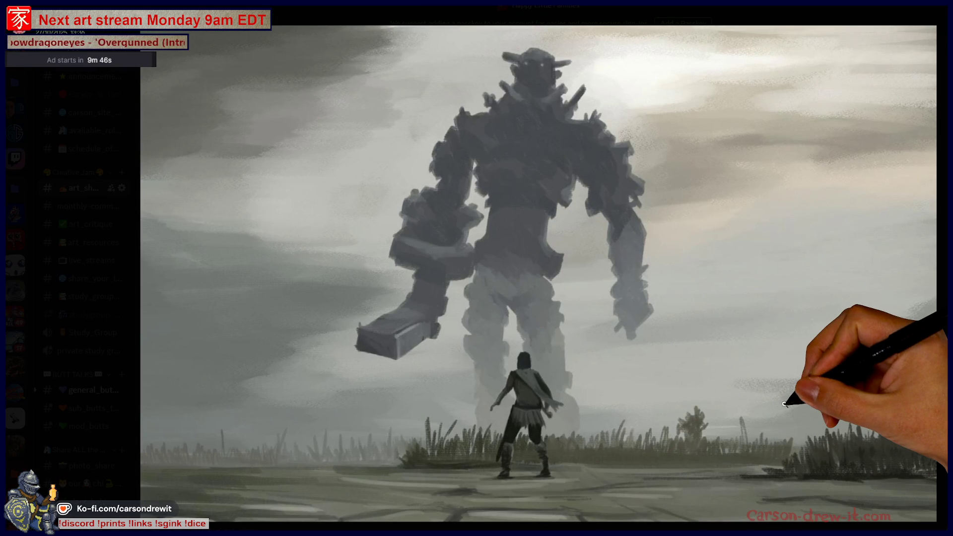
click(874, 397)
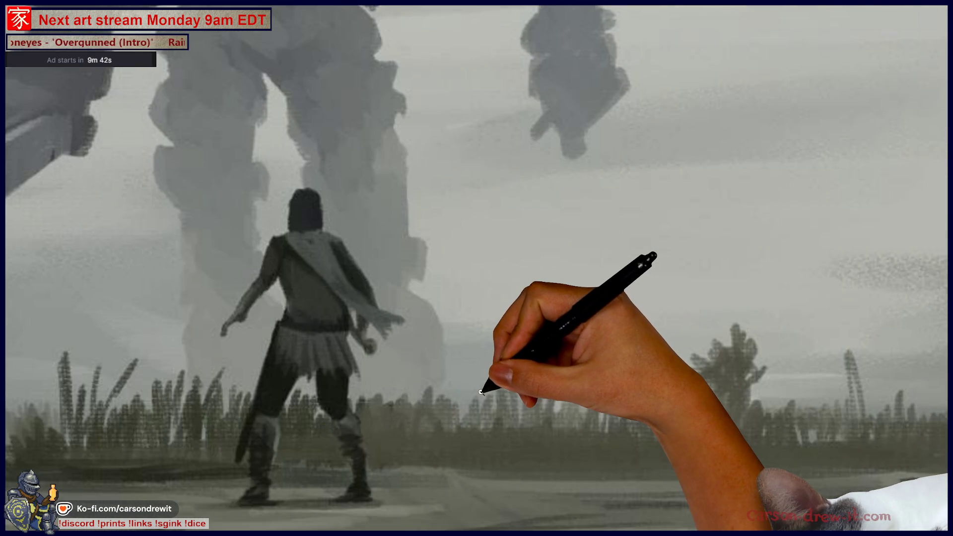
click(480, 392)
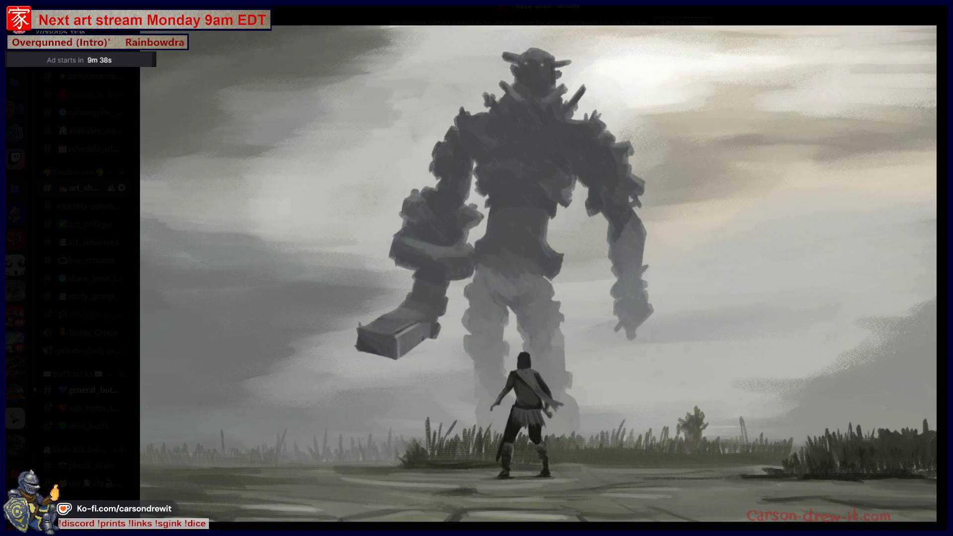
key(Escape)
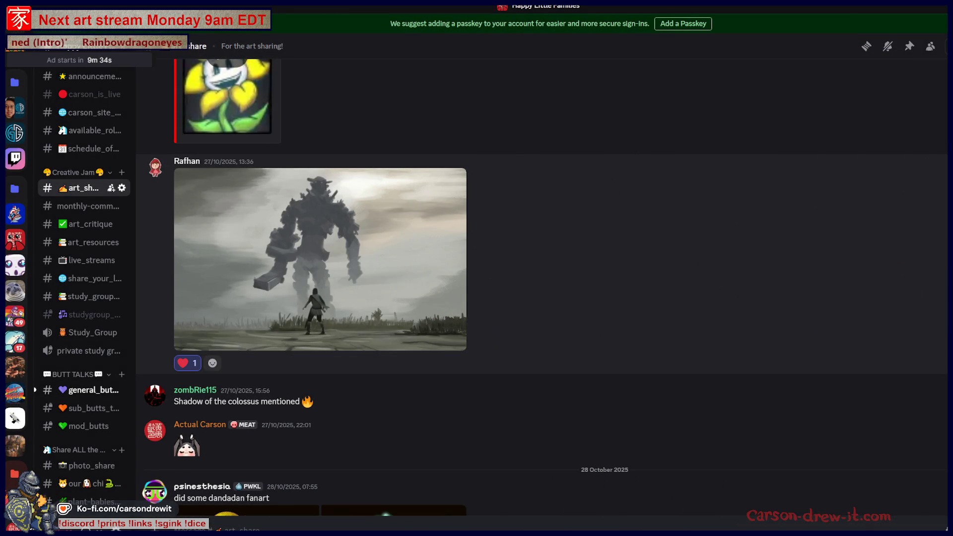
React to the colossus painting with the :jinzStar: tiger emoji.
click(213, 363)
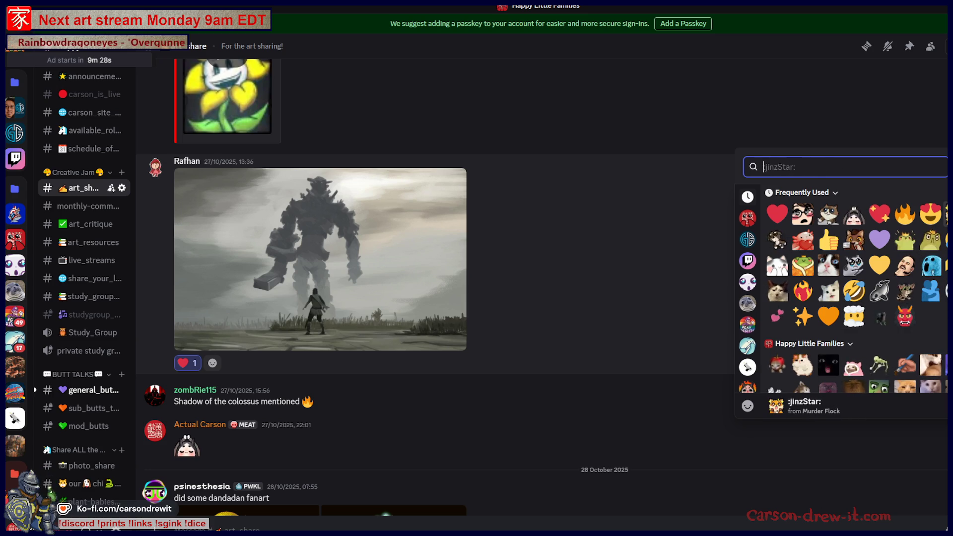
click(945, 233)
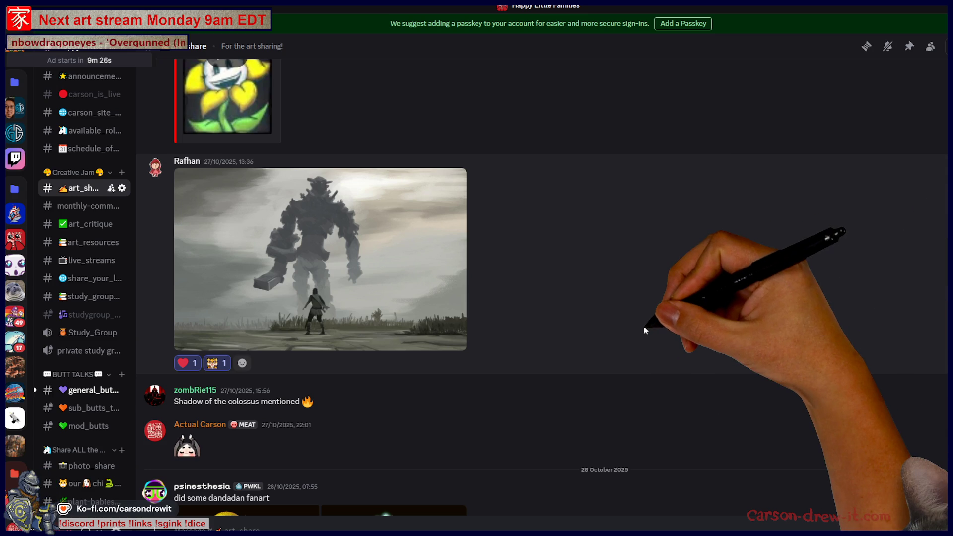
scroll(644, 327, up, 5)
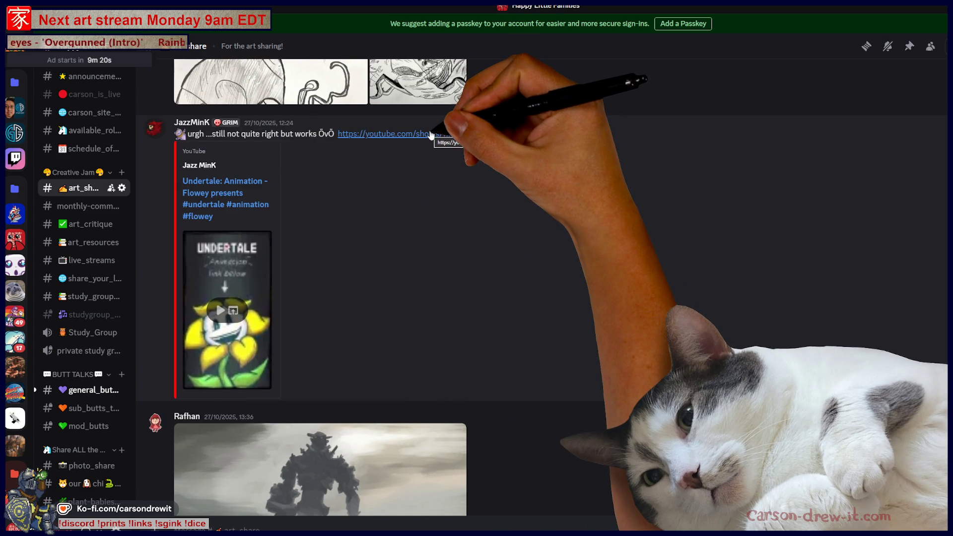
Open the Undertale animation Short from the chat link, like it, then Alt+Tab away.
click(431, 134)
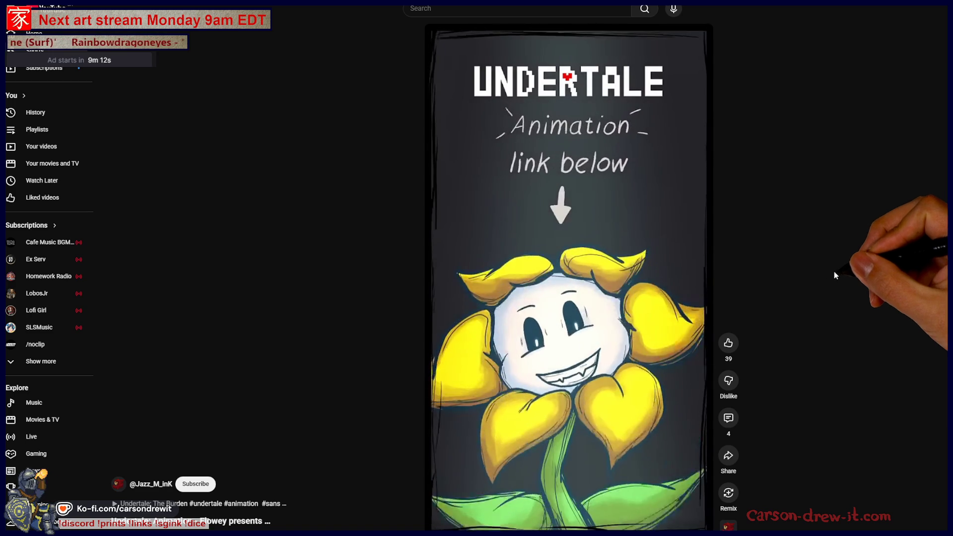
click(723, 350)
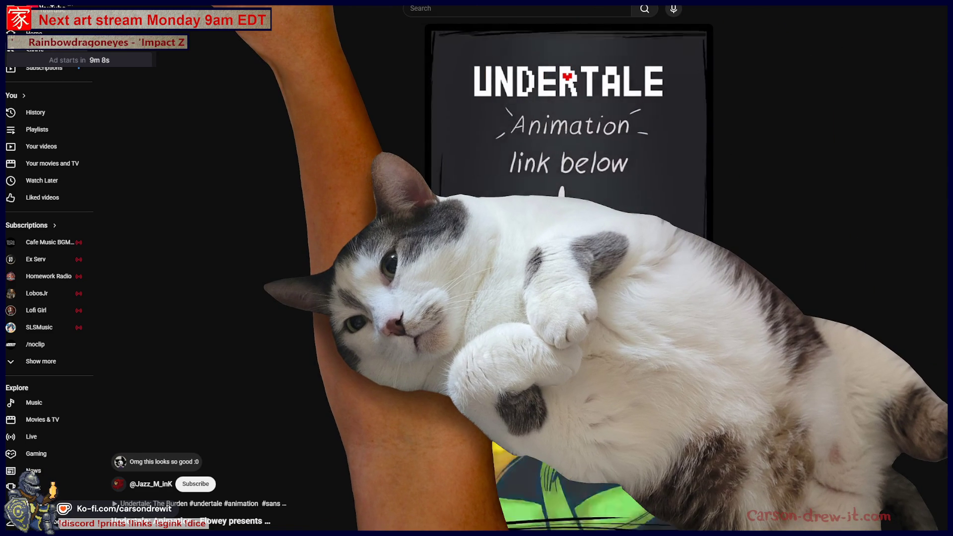
key(alt+Tab)
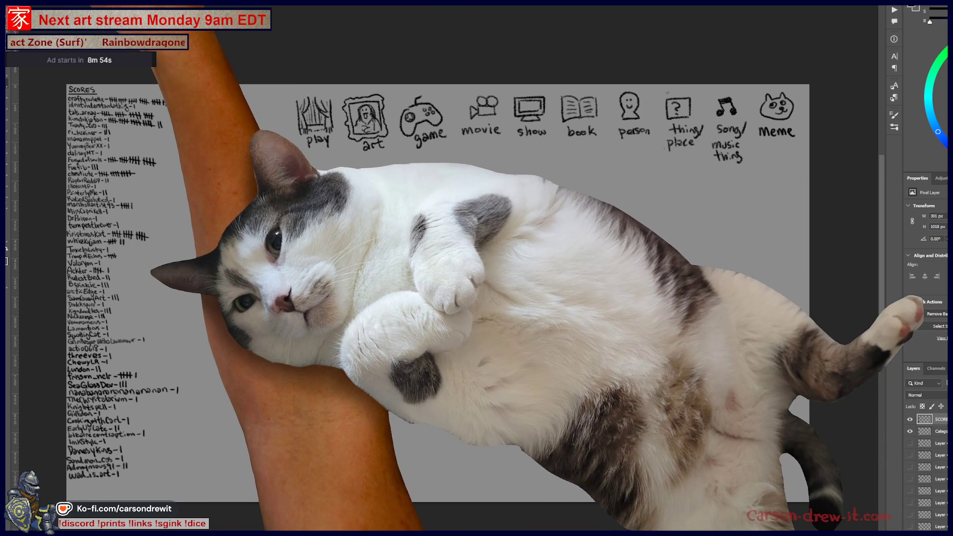
Open the forest-maiden illustration PSD from File > Open Recent.
key(alt+f)
mouse_move(70, 6)
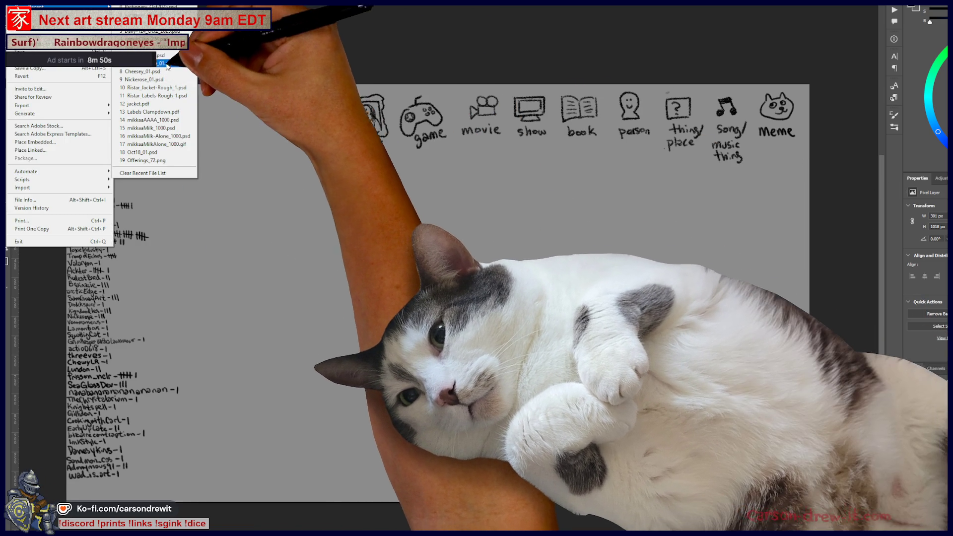
click(167, 65)
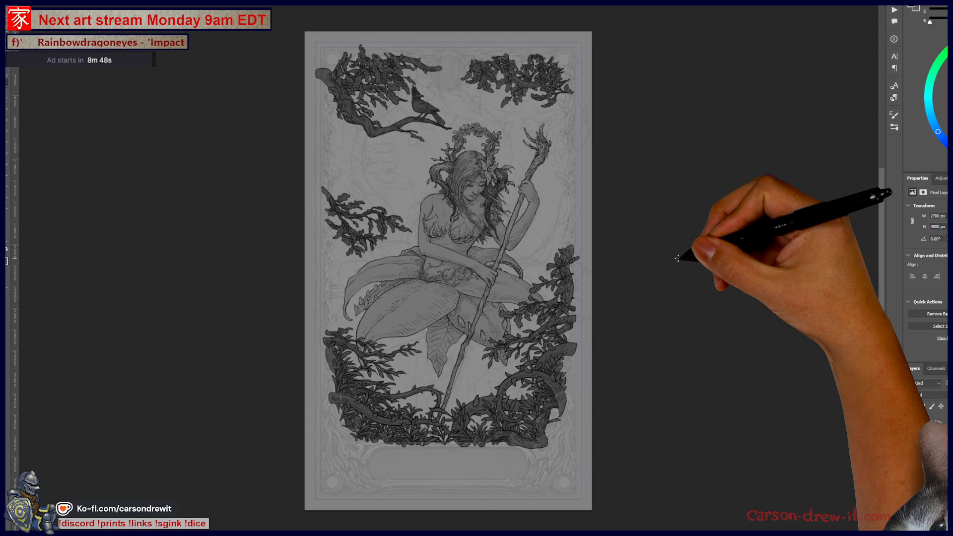
Zoom and pan around the illustration's foliage, then switch to the Twitch browser window.
key(ctrl+plus)
key(ctrl+plus)
drag(565, 223, 605, 342)
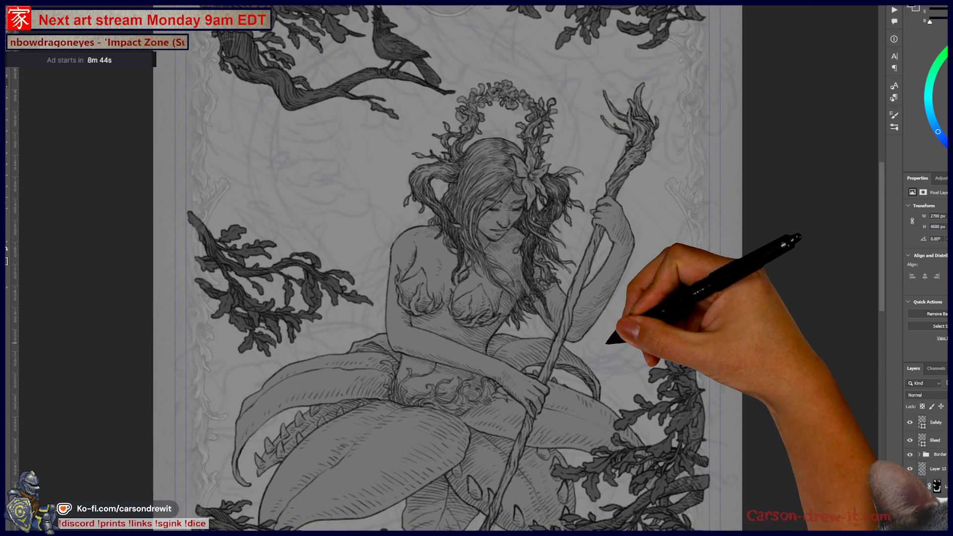
key(ctrl+minus)
mouse_move(600, 336)
mouse_down()
mouse_move(632, 340)
mouse_move(642, 225)
mouse_up()
drag(615, 219, 616, 249)
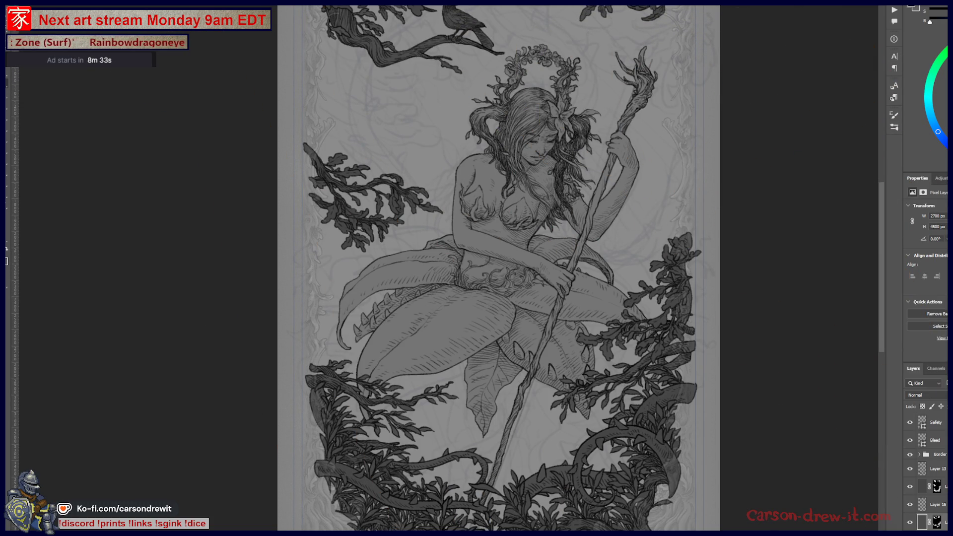
key(alt+Tab)
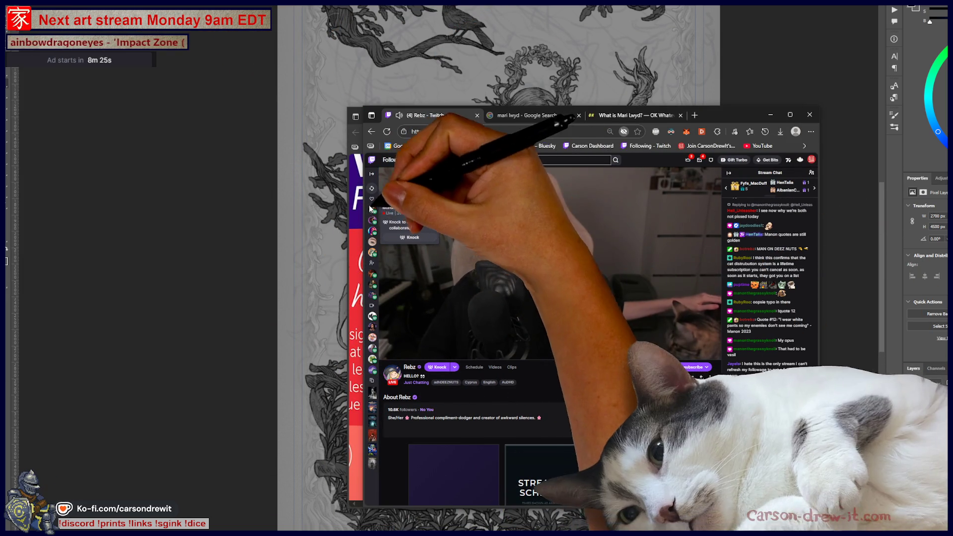
Move the Twitch tab to the end of the strip, close it, and minimise Chrome.
drag(604, 118, 641, 115)
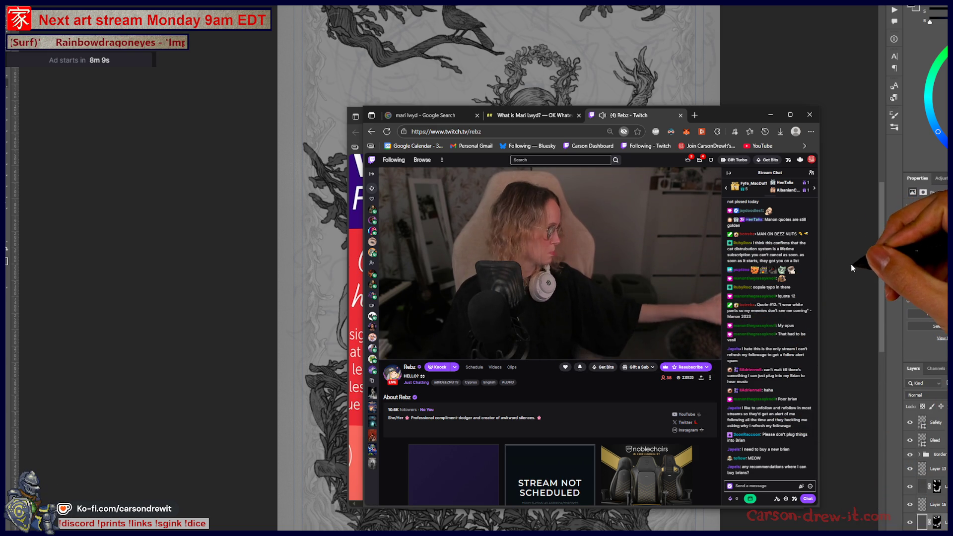
click(656, 117)
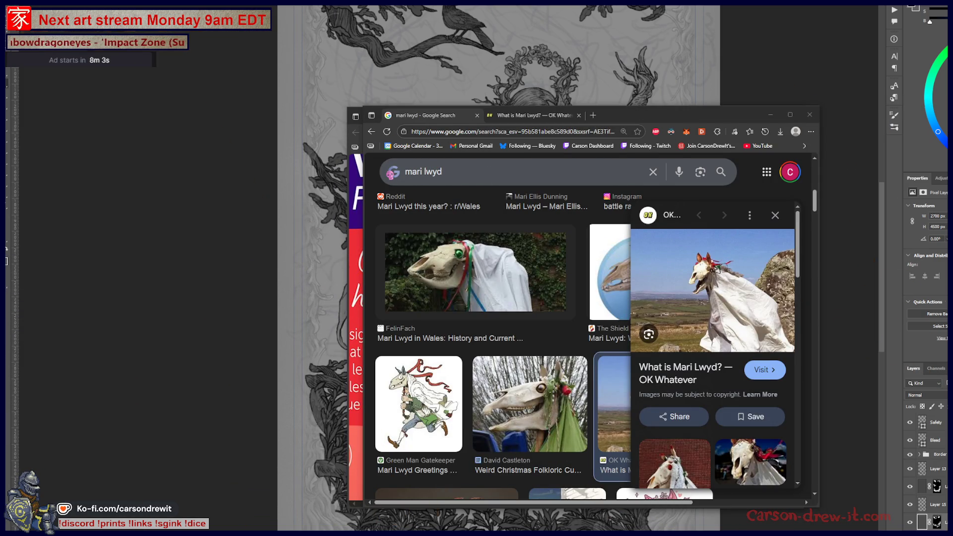
click(728, 61)
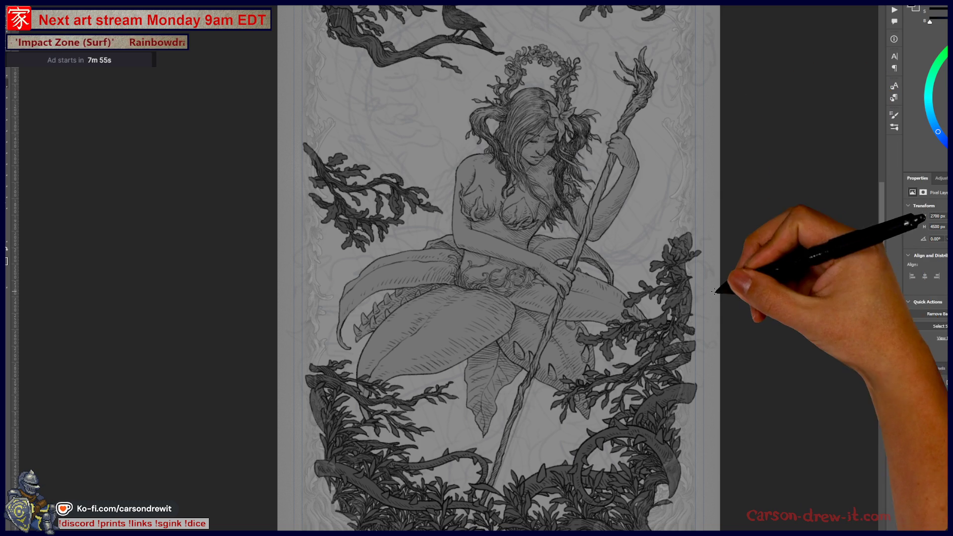
scroll(730, 307, up, 5)
drag(640, 331, 673, 160)
mouse_move(536, 234)
mouse_down()
mouse_move(528, 255)
mouse_move(553, 320)
mouse_move(539, 397)
mouse_move(537, 344)
mouse_move(511, 416)
mouse_move(565, 367)
mouse_move(543, 339)
mouse_up()
key(F5)
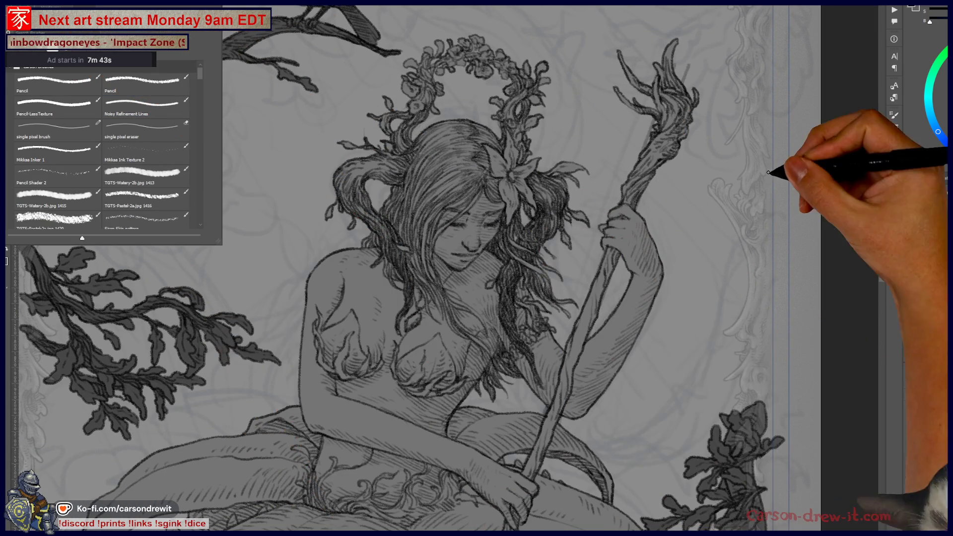
key(F5)
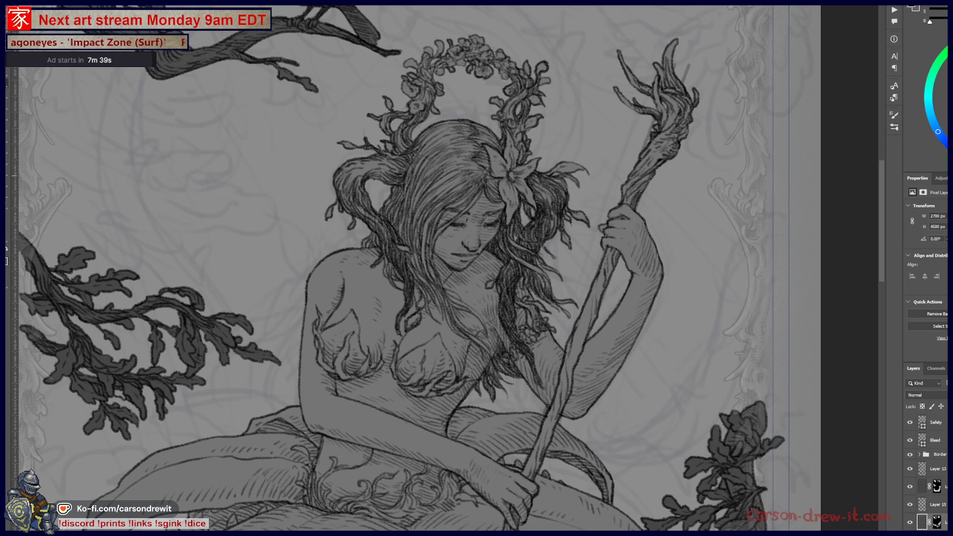
mouse_move(702, 298)
mouse_down()
mouse_move(666, 234)
mouse_move(669, 206)
mouse_up()
key(ctrl+0)
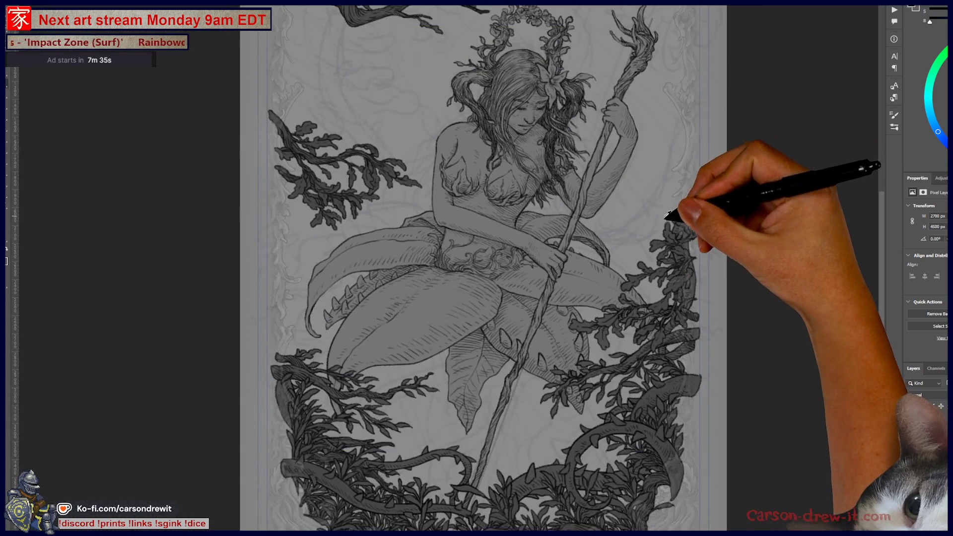
scroll(648, 321, up, 3)
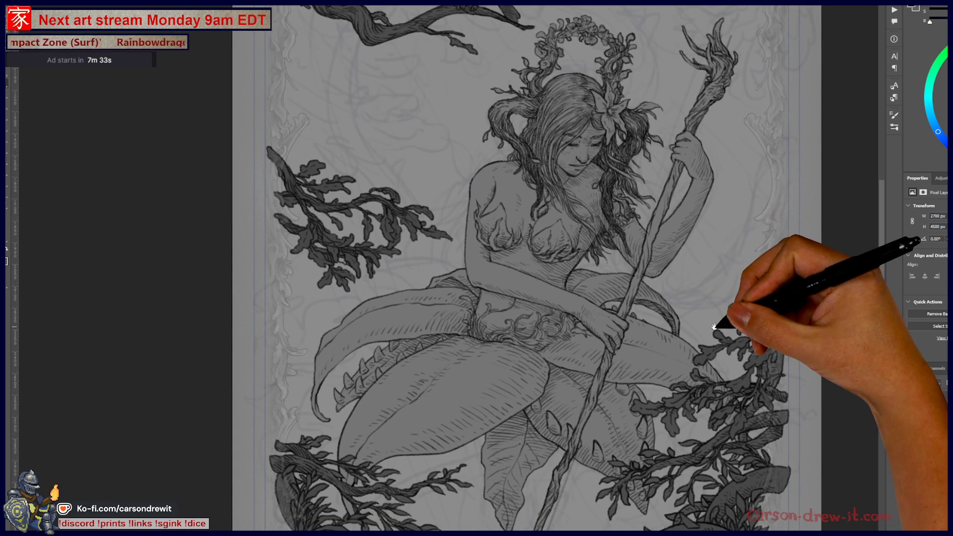
mouse_move(663, 306)
mouse_down()
mouse_move(649, 270)
mouse_move(656, 160)
mouse_move(649, 220)
mouse_move(661, 178)
mouse_move(666, 196)
mouse_move(623, 314)
mouse_move(620, 366)
mouse_move(656, 241)
mouse_move(639, 263)
mouse_up()
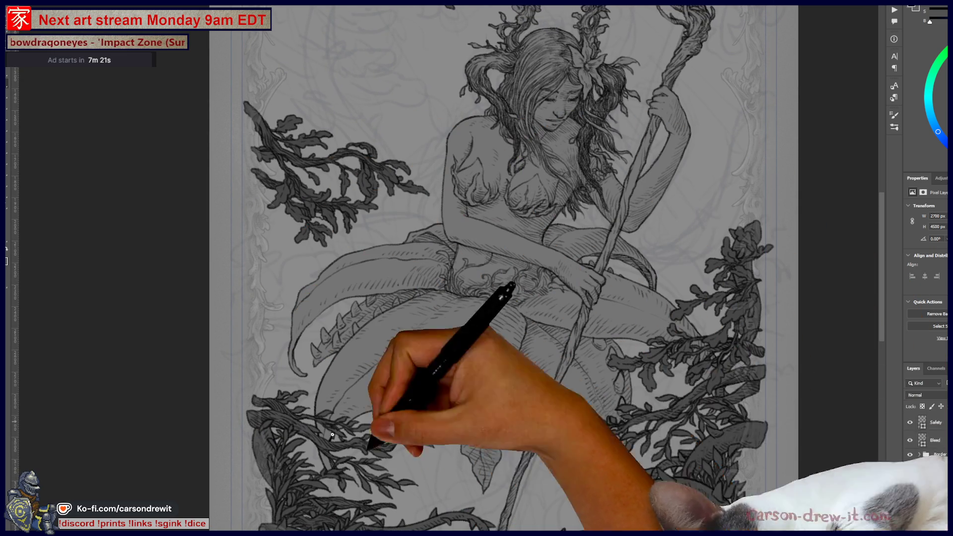
mouse_move(677, 319)
mouse_down()
mouse_move(606, 426)
mouse_move(601, 517)
mouse_up()
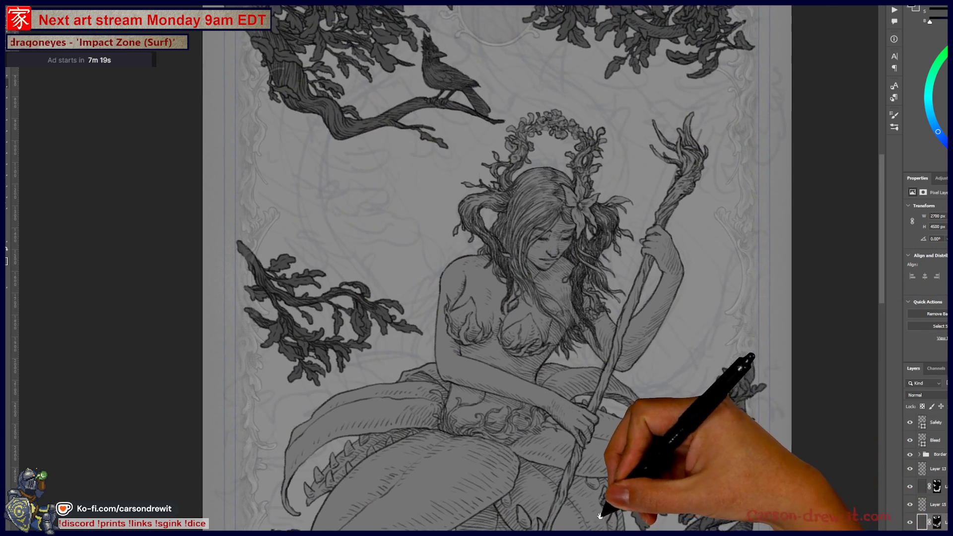
drag(725, 395, 640, 256)
scroll(634, 295, up, 2)
drag(635, 295, 617, 383)
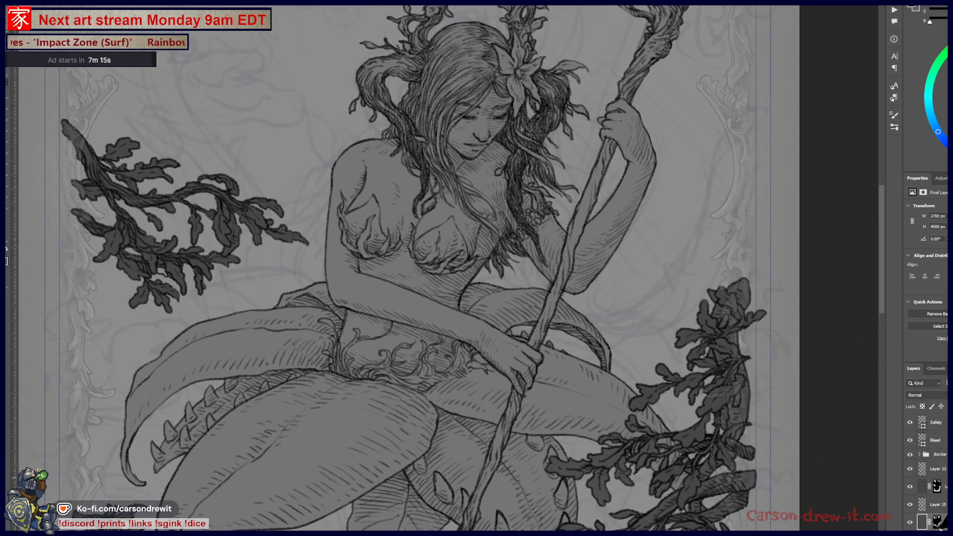
Hide the blue sketch lines layer and draw tendrils from the right foliage toward the staff hand.
click(911, 516)
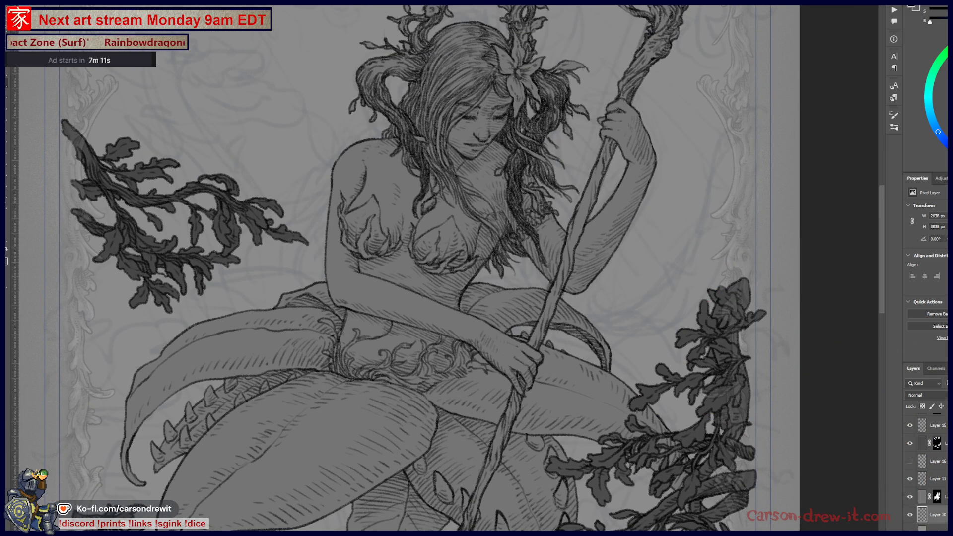
mouse_move(717, 473)
mouse_down()
mouse_move(606, 404)
mouse_move(607, 351)
mouse_move(611, 415)
mouse_move(599, 445)
mouse_up()
drag(485, 351, 453, 393)
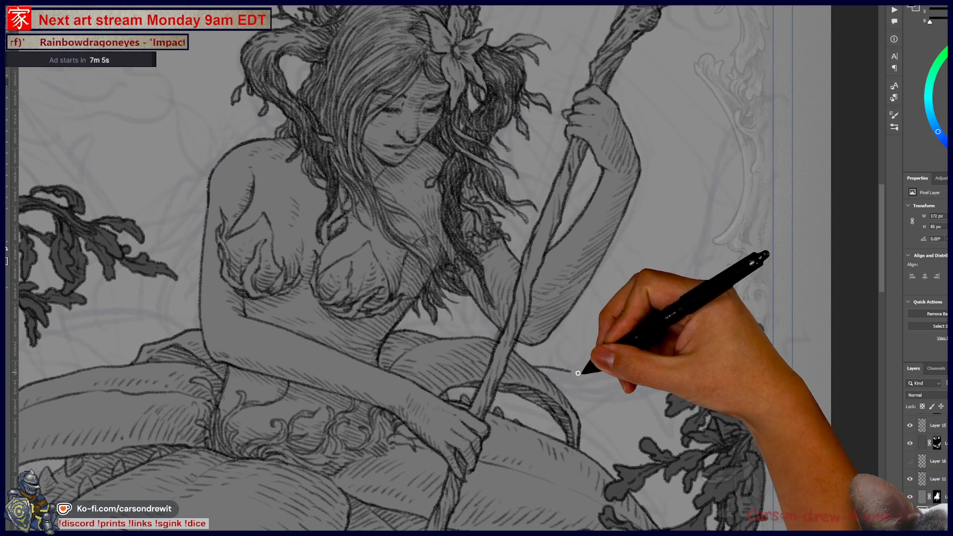
drag(611, 404, 500, 418)
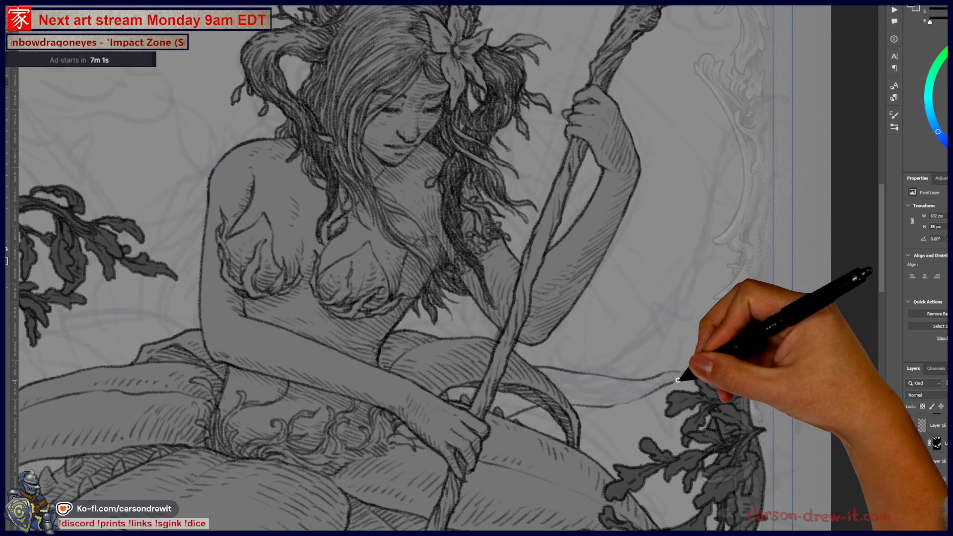
drag(502, 404, 481, 404)
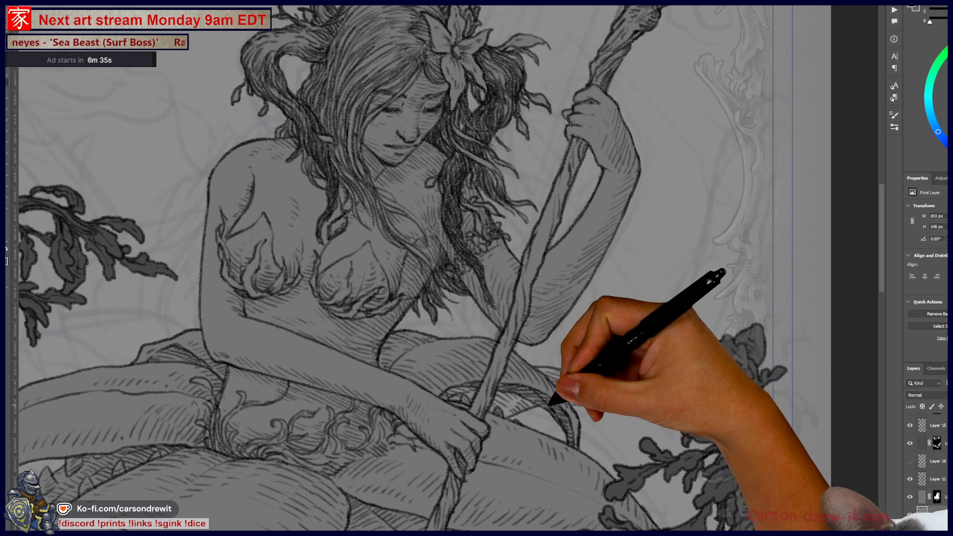
mouse_move(514, 416)
mouse_down()
mouse_move(550, 418)
mouse_move(517, 406)
mouse_move(525, 424)
mouse_up()
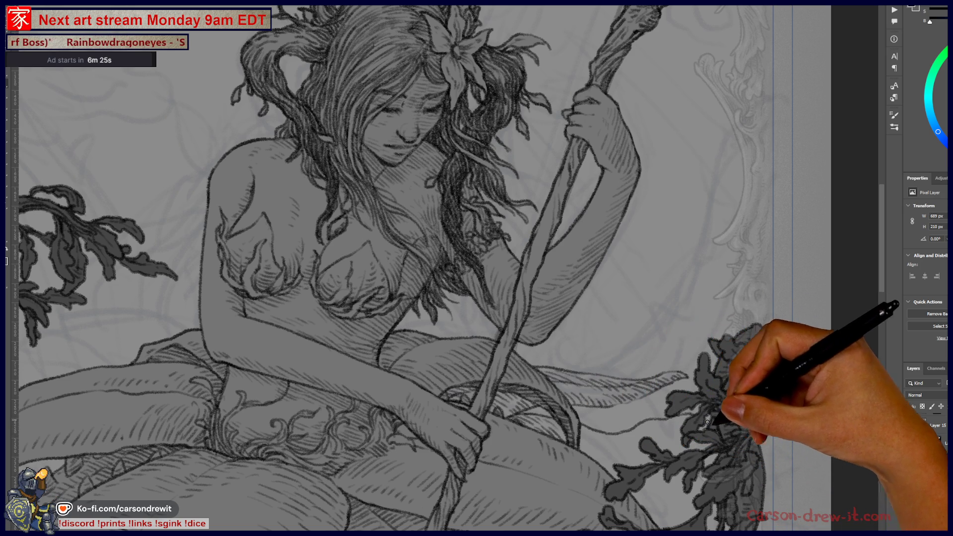
Draw and extend a tendril stroke beside the right seaweed.
drag(634, 436, 600, 460)
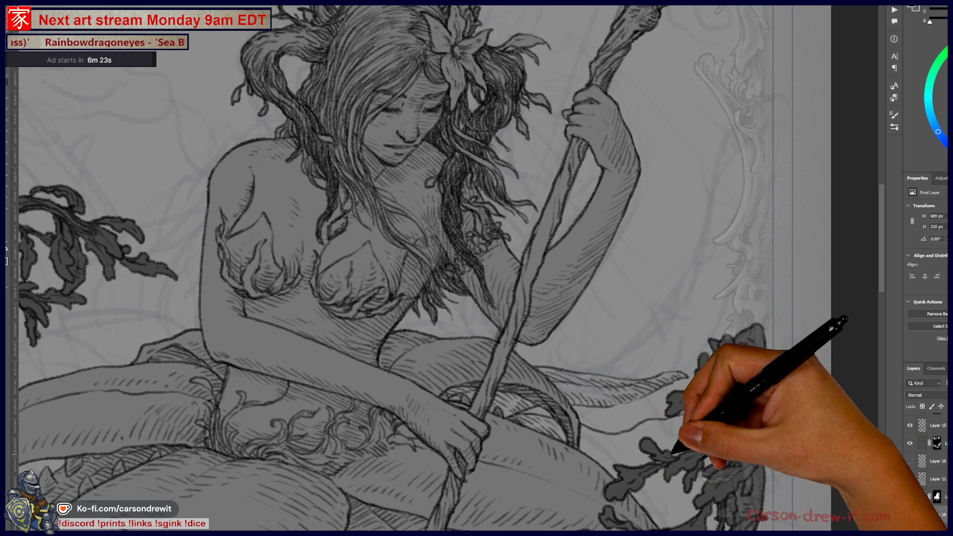
key(ctrl)
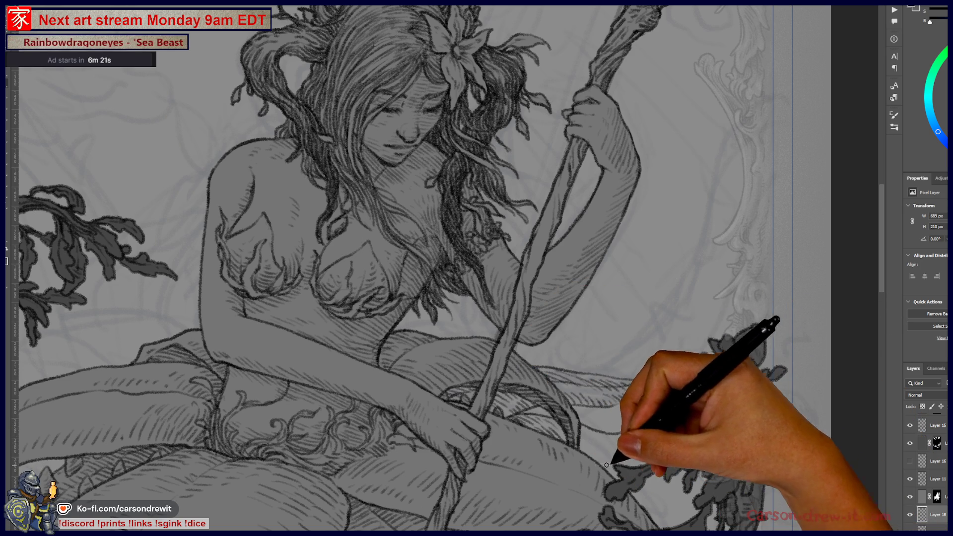
drag(680, 434, 688, 443)
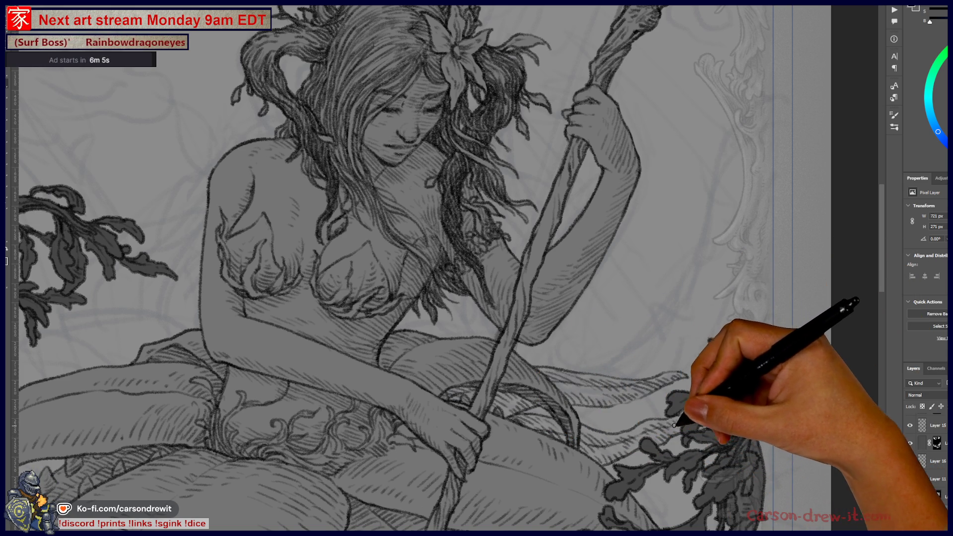
drag(618, 437, 628, 315)
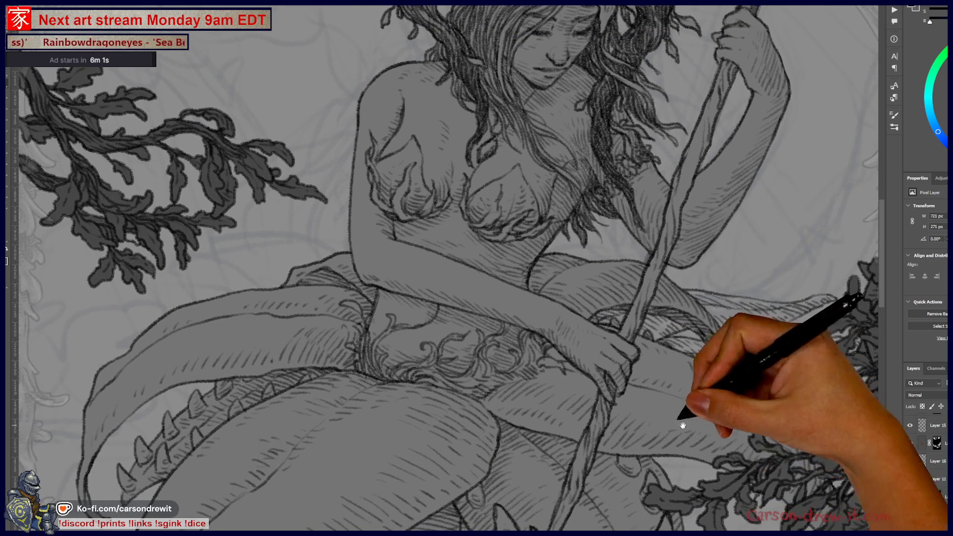
Draw a curved vine from the right seaweed, extend the top leaf edge and add a thorn.
drag(502, 338, 506, 258)
drag(447, 256, 521, 427)
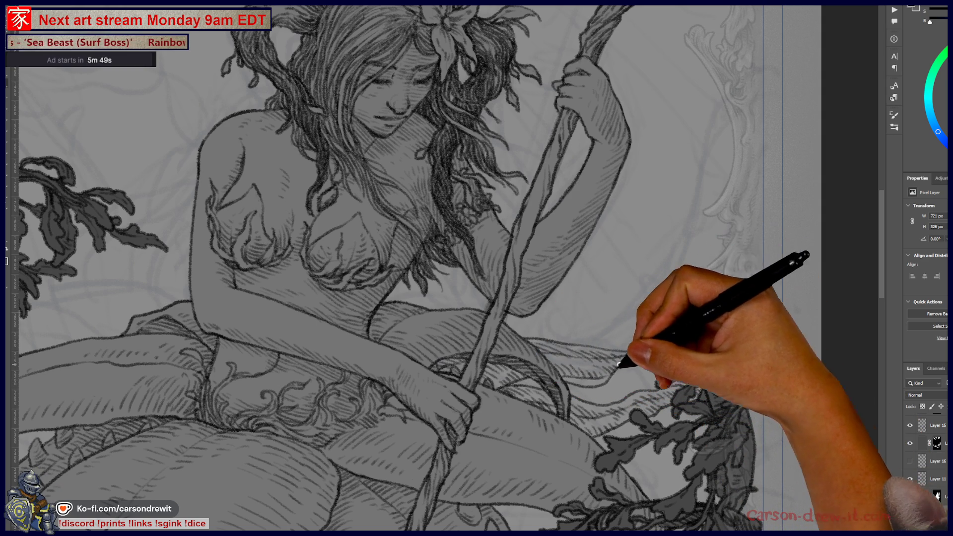
drag(631, 350, 738, 292)
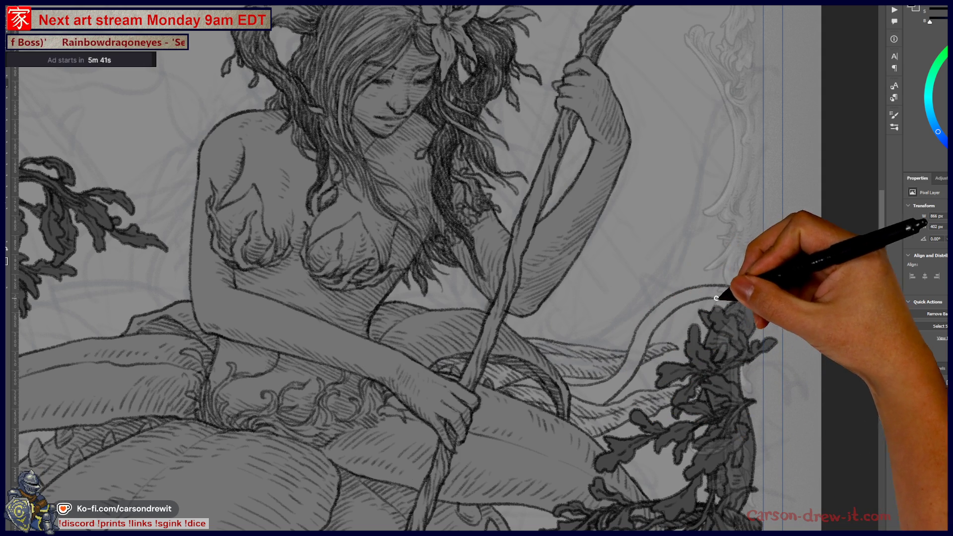
drag(759, 311, 761, 297)
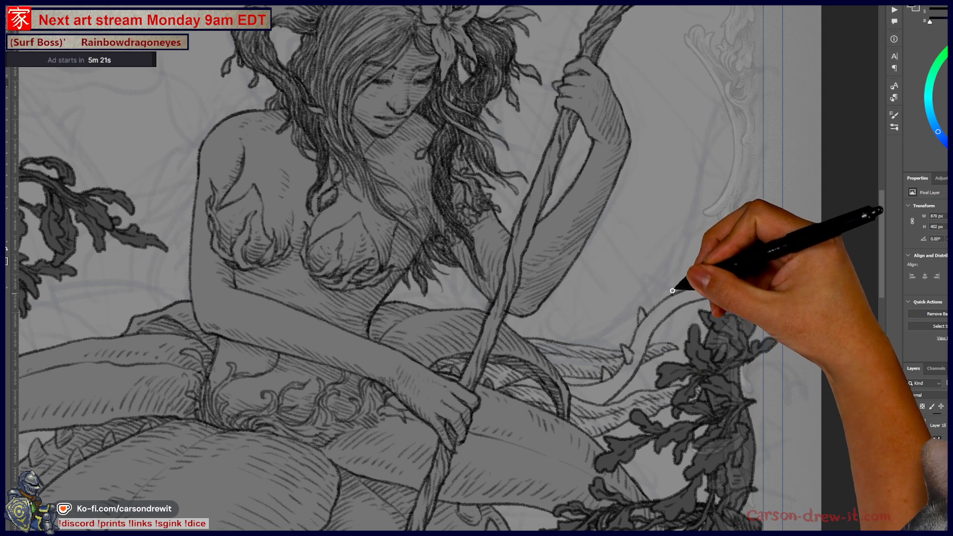
drag(678, 286, 667, 313)
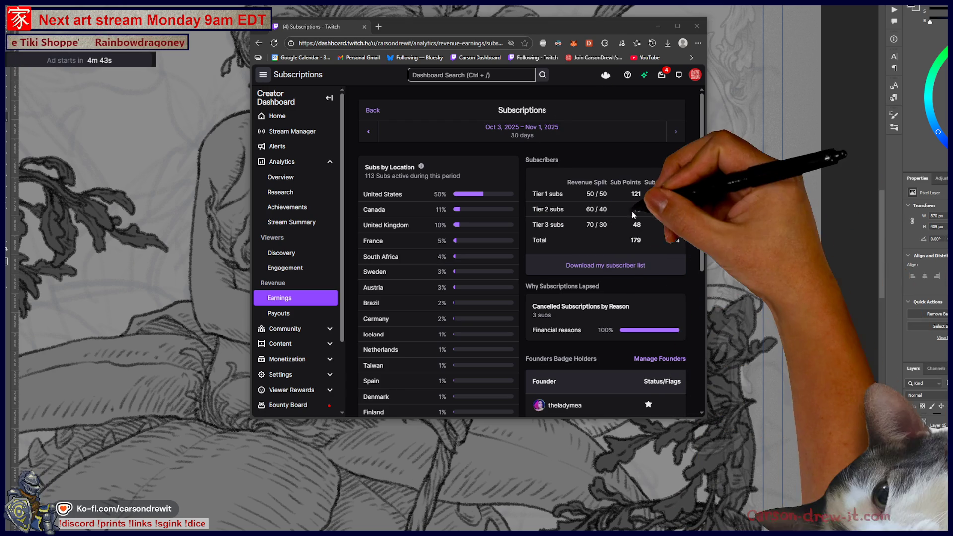
Enlarge the Subscriptions page and scroll through the subscribers-by-location table, returning to the top.
key(ctrl+0)
scroll(647, 231, down, 10)
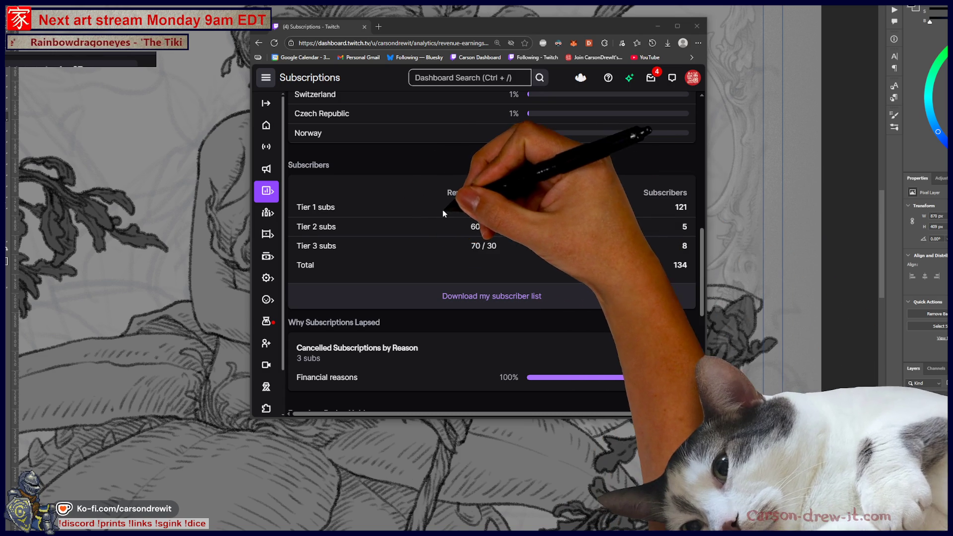
scroll(443, 210, down, 3)
scroll(476, 202, up, 3)
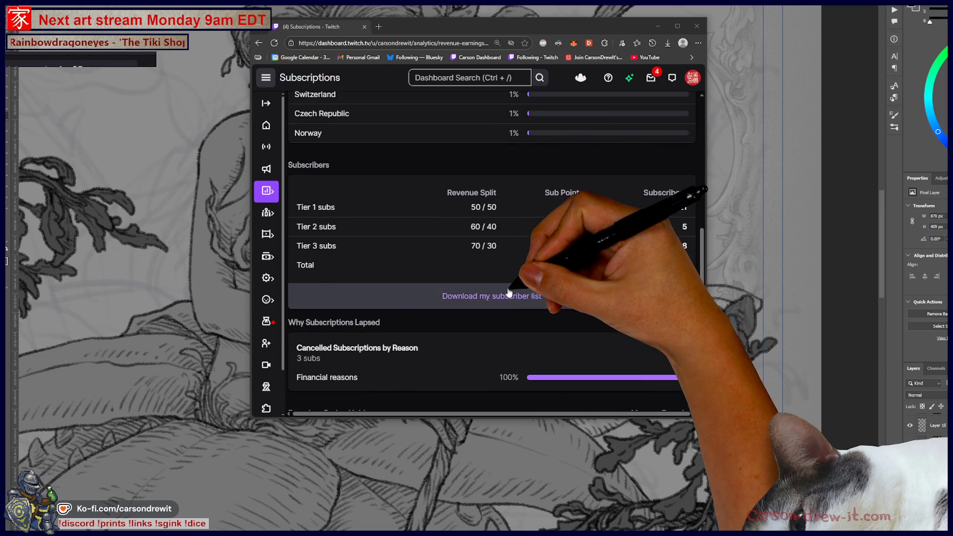
scroll(507, 248, up, 2)
scroll(588, 267, up, 4)
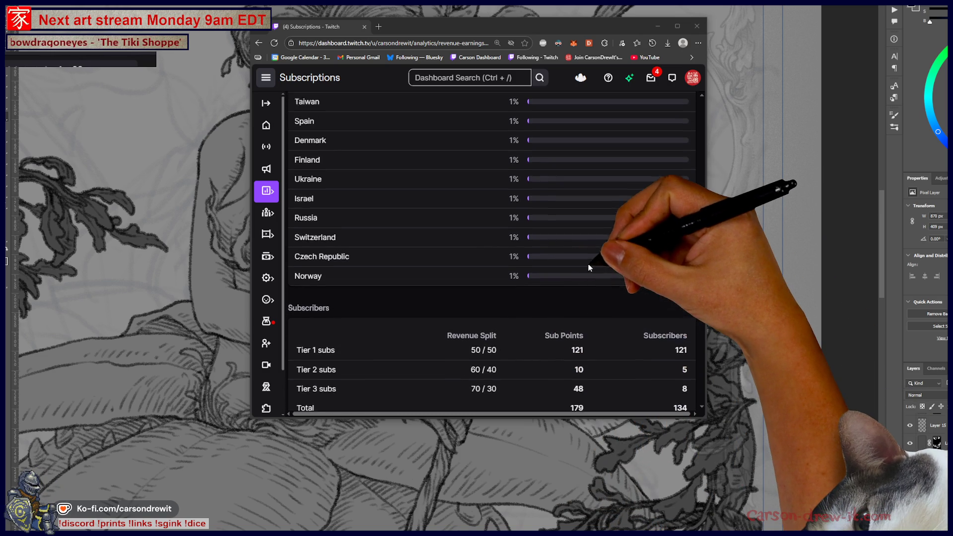
scroll(611, 278, down, 5)
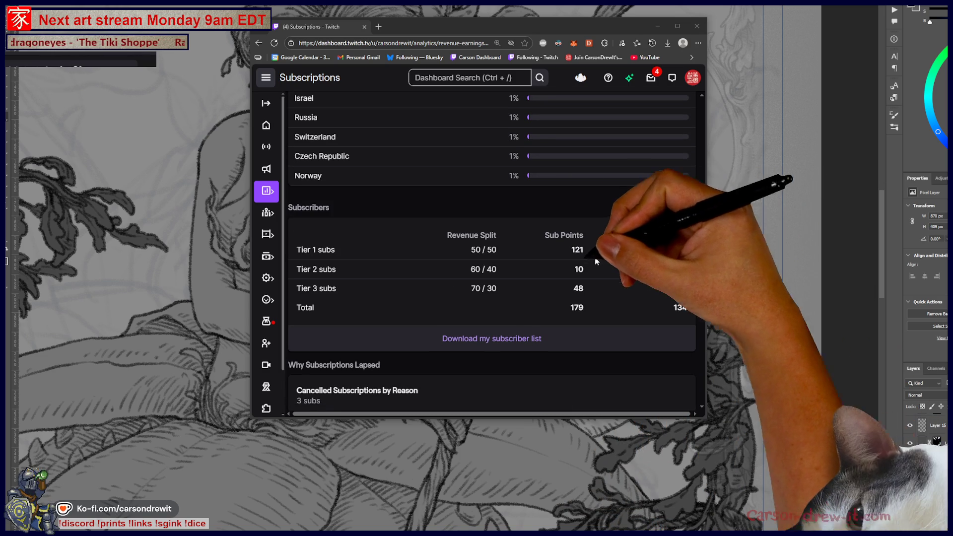
scroll(600, 243, up, 6)
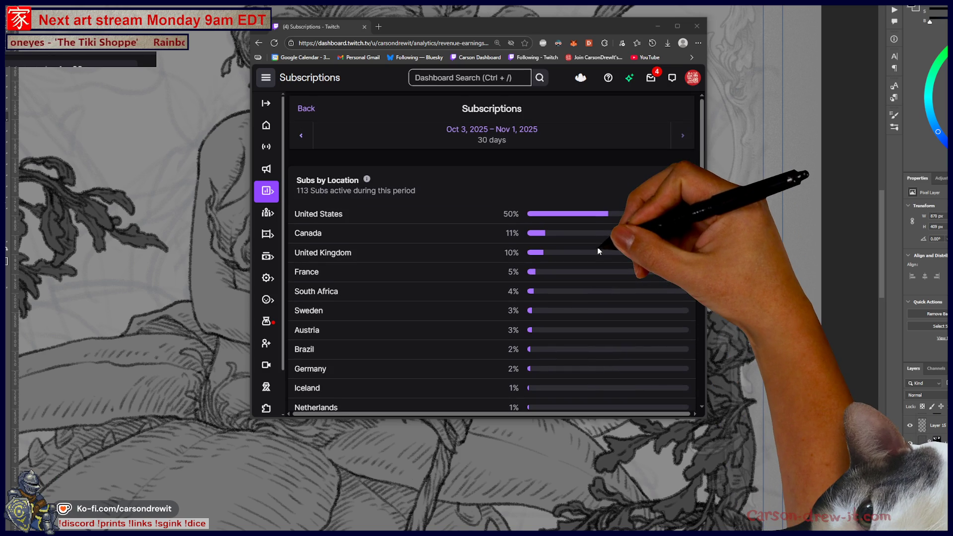
click(365, 28)
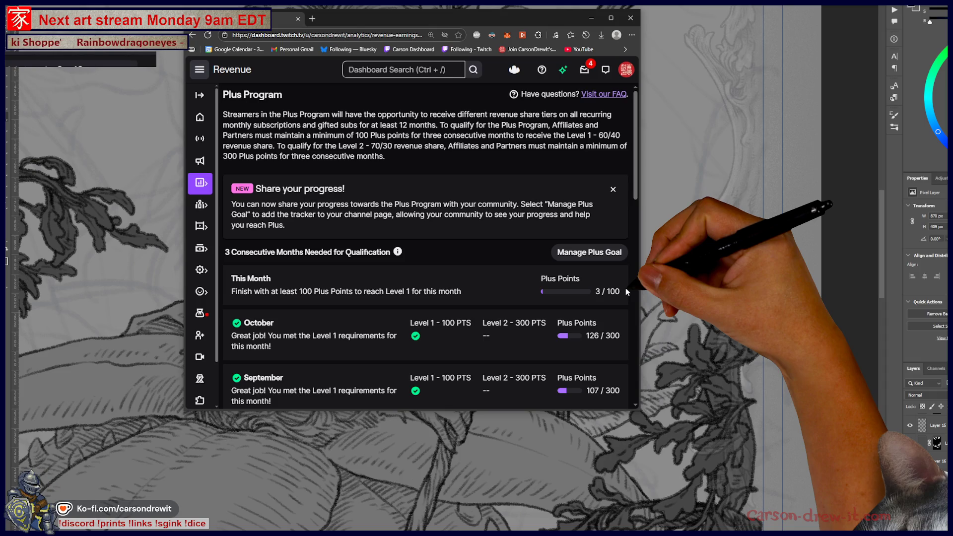
Enlarge the browser window, adjust the page zoom, then close the browser to return to Photoshop.
scroll(626, 289, down, 2)
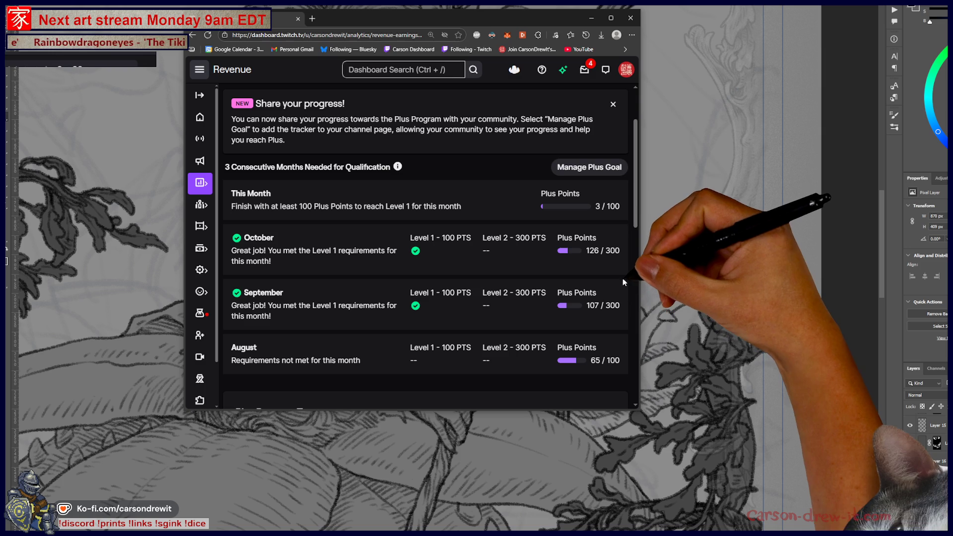
scroll(620, 254, up, 2)
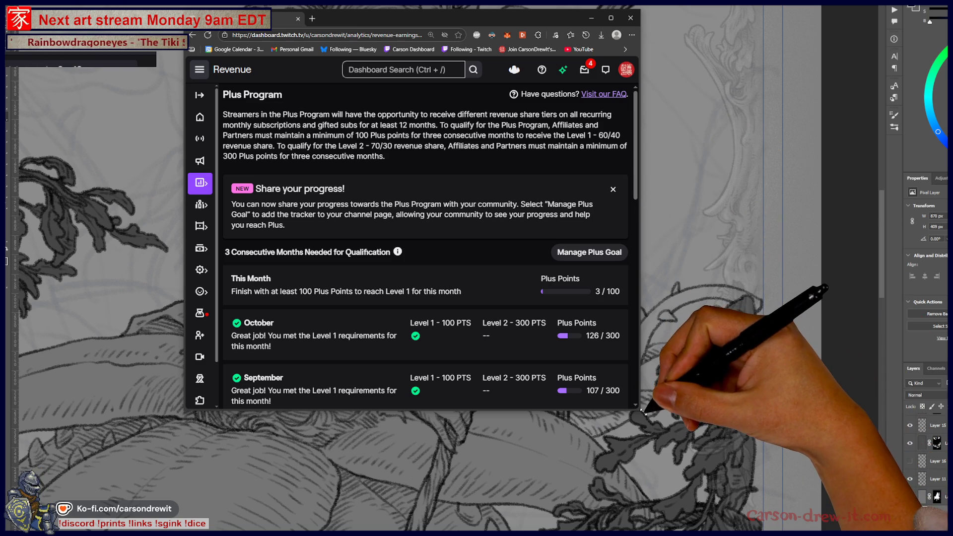
drag(643, 411, 711, 482)
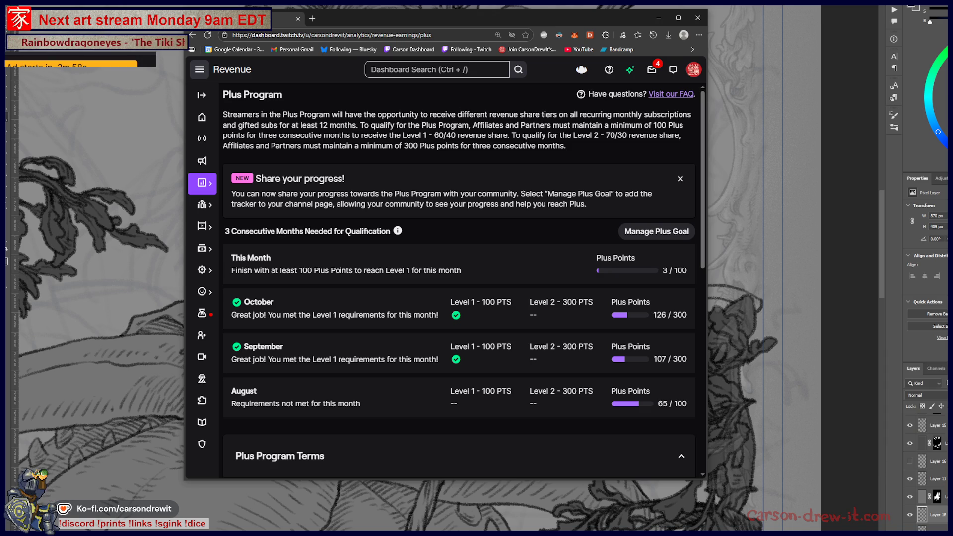
key(ctrl+minus)
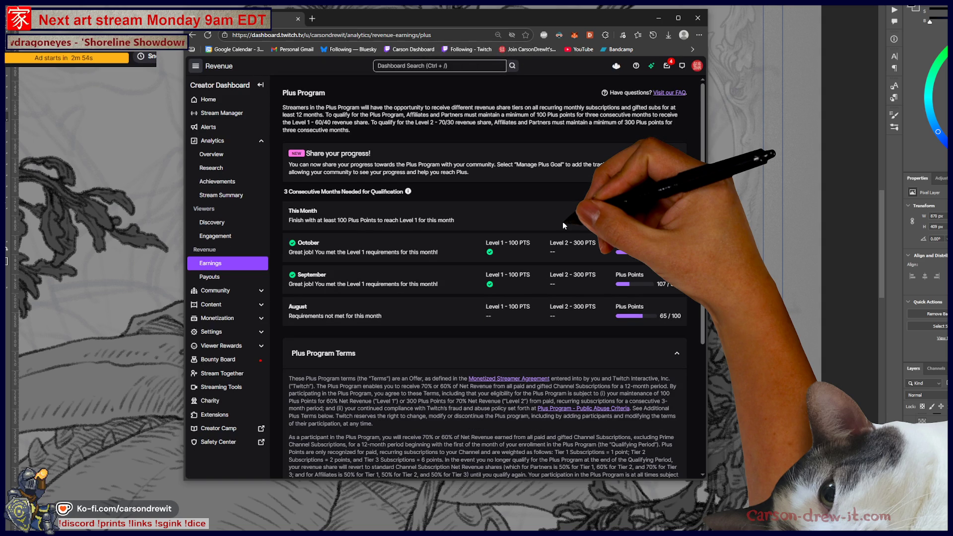
key(ctrl+plus)
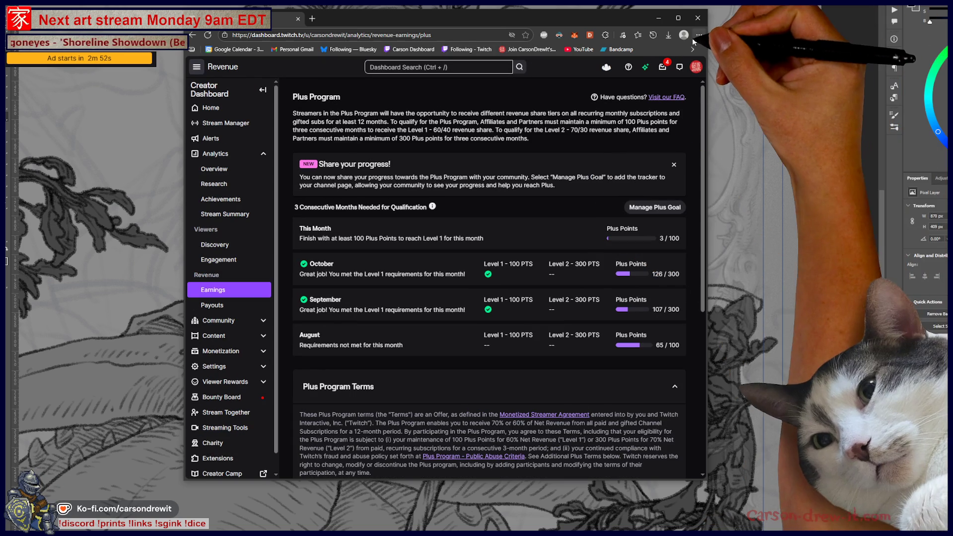
click(698, 19)
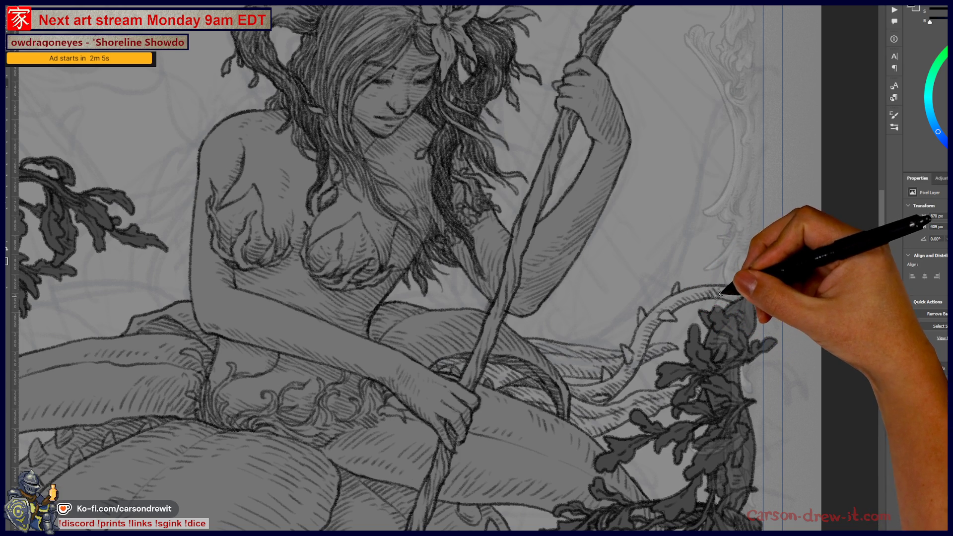
Draw a long curved line sweeping through the left seaweed.
mouse_move(506, 404)
mouse_down()
mouse_move(558, 436)
mouse_move(610, 338)
mouse_move(685, 394)
mouse_up()
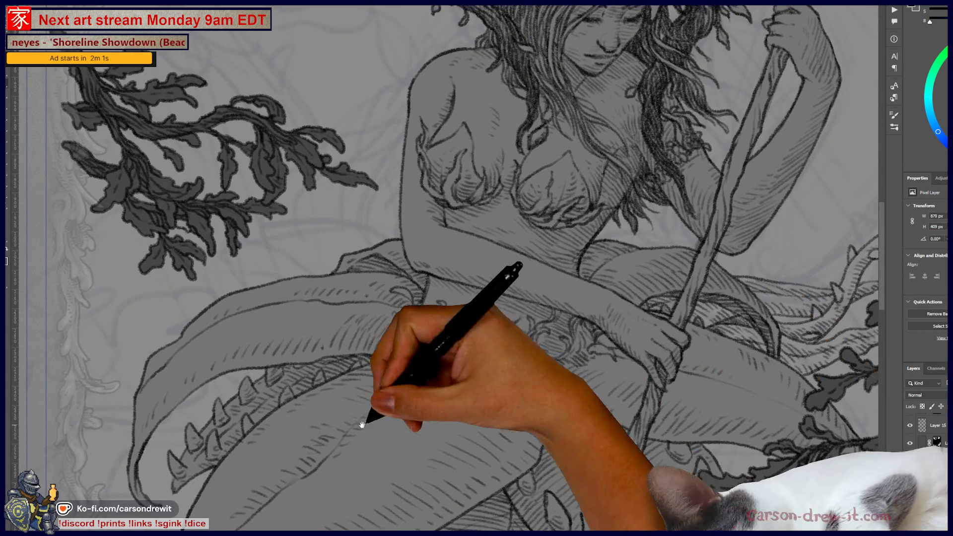
drag(366, 421, 472, 447)
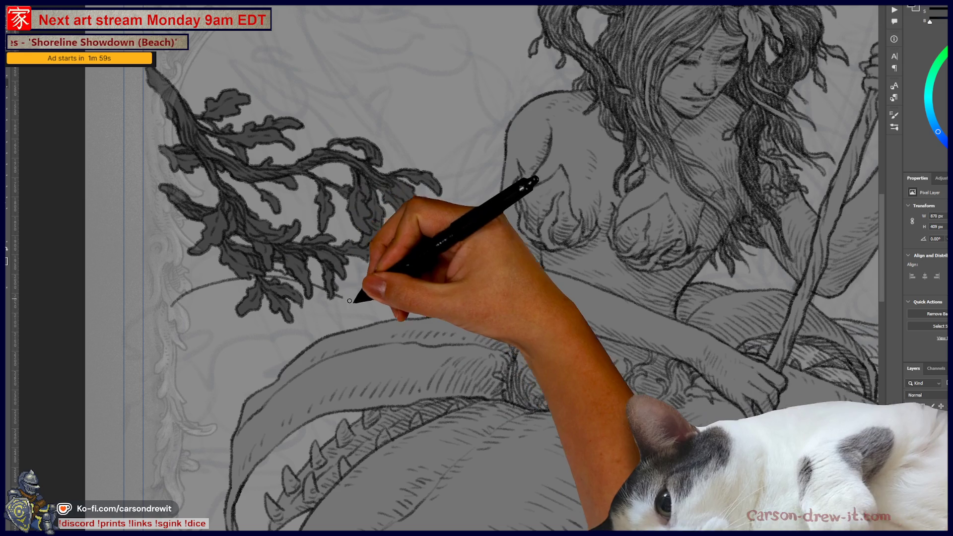
mouse_move(182, 306)
mouse_down()
mouse_move(287, 240)
mouse_move(357, 259)
mouse_move(415, 301)
mouse_up()
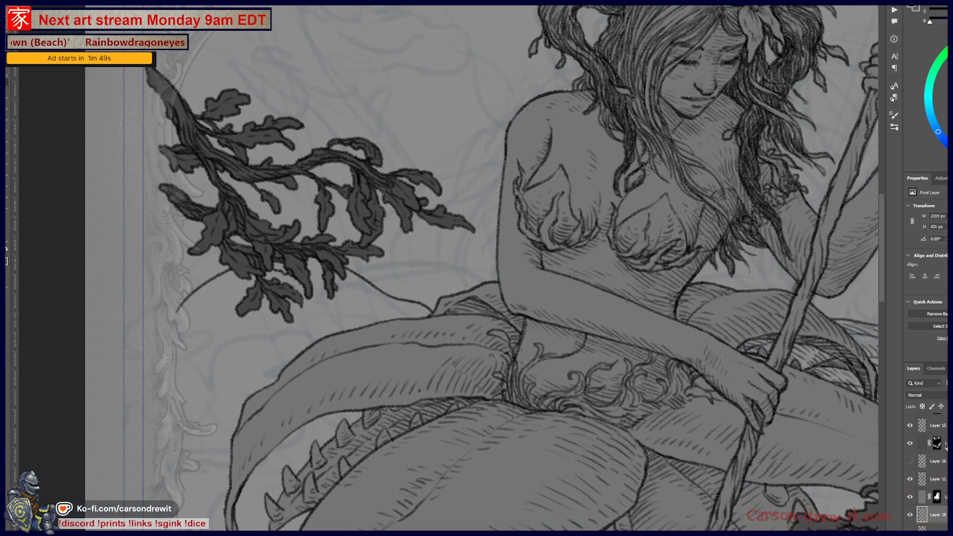
Toggle the layer mask's red overlay view off and back on.
alt+shift+click(937, 444)
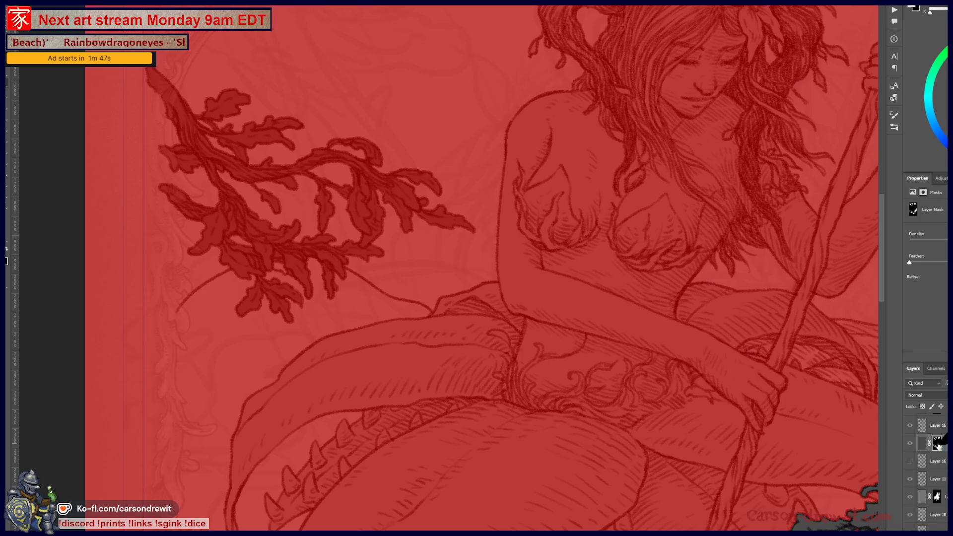
alt+shift+click(933, 445)
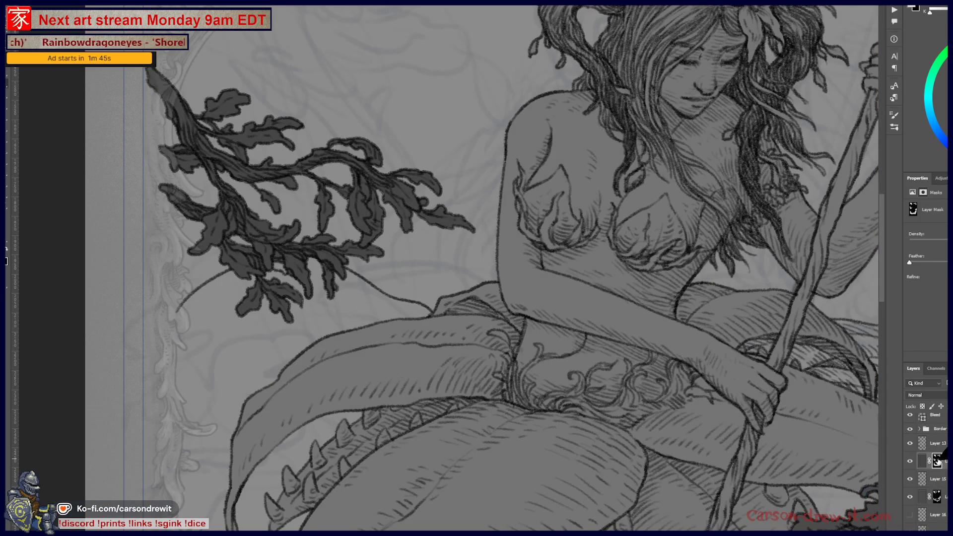
alt+shift+click(939, 459)
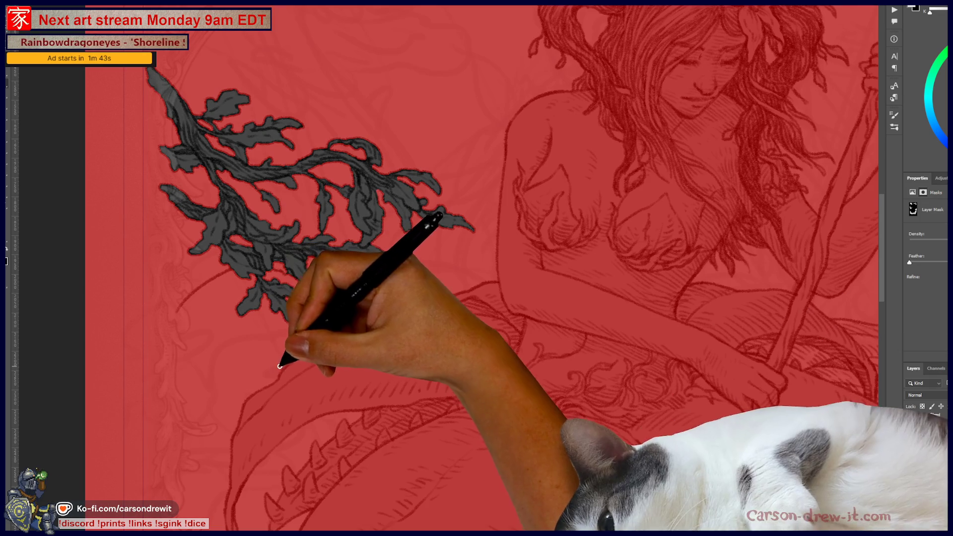
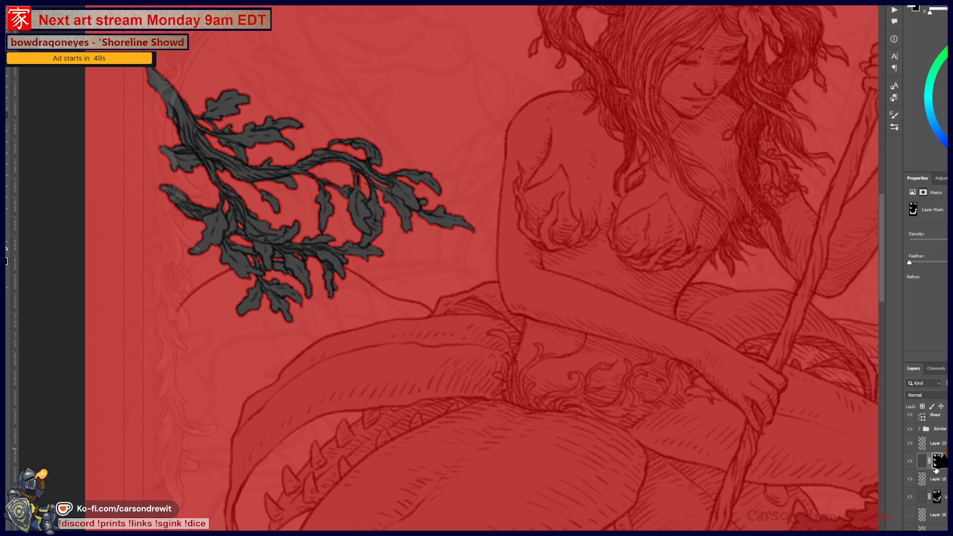
Target the layer's pixels rather than its mask and zoom out to see more of the figure.
click(922, 461)
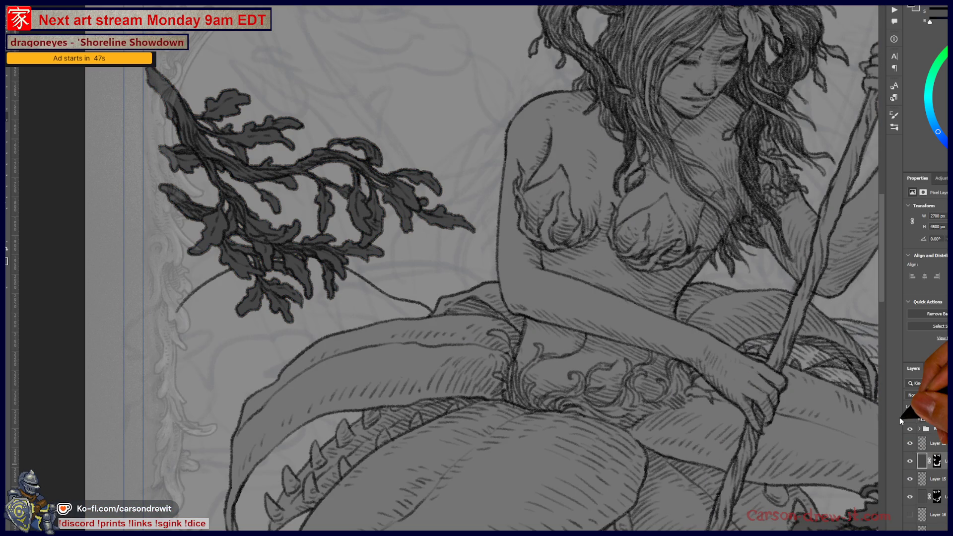
scroll(276, 262, down, 2)
drag(304, 283, 357, 320)
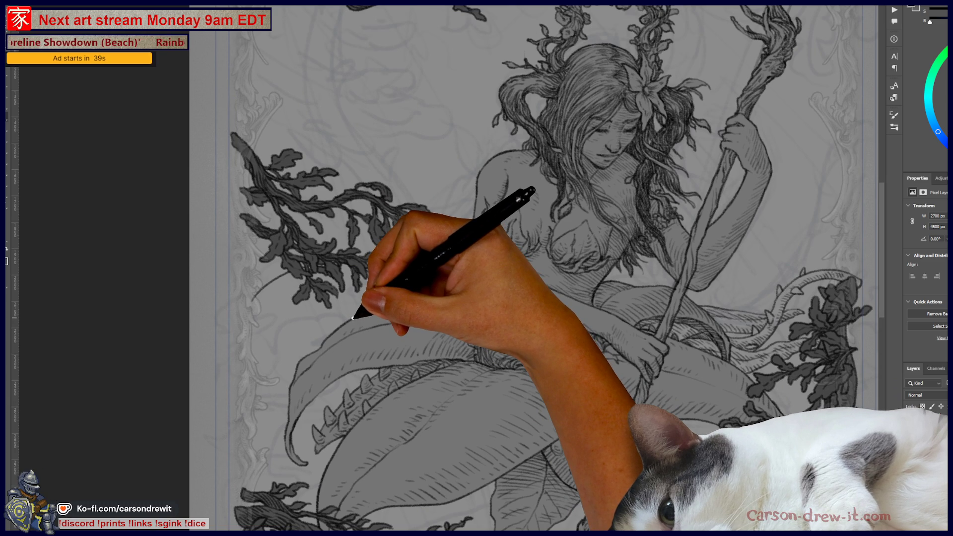
scroll(352, 317, up, 1)
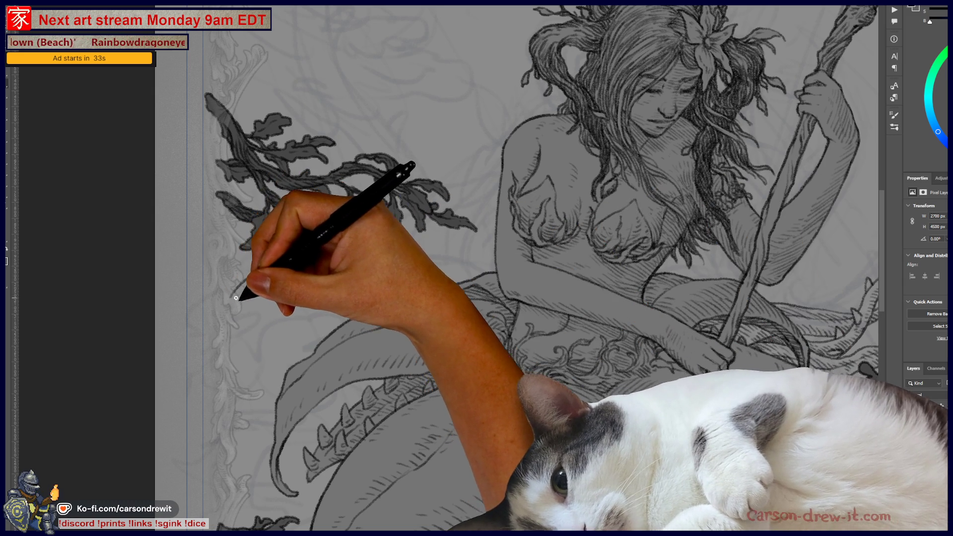
key(ctrl)
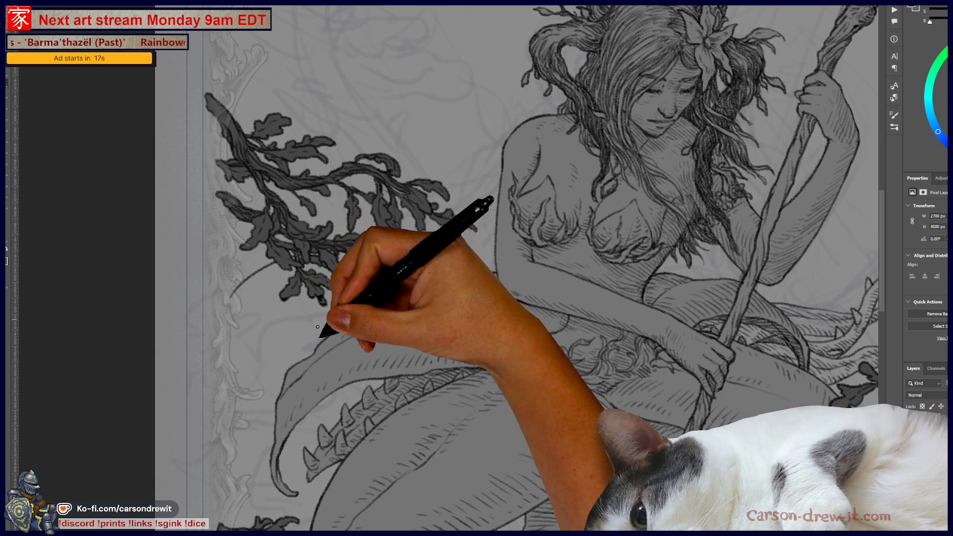
Preview the mask as a red Quick Mask overlay, then add a touch-up stroke to the leafy branch.
key(q)
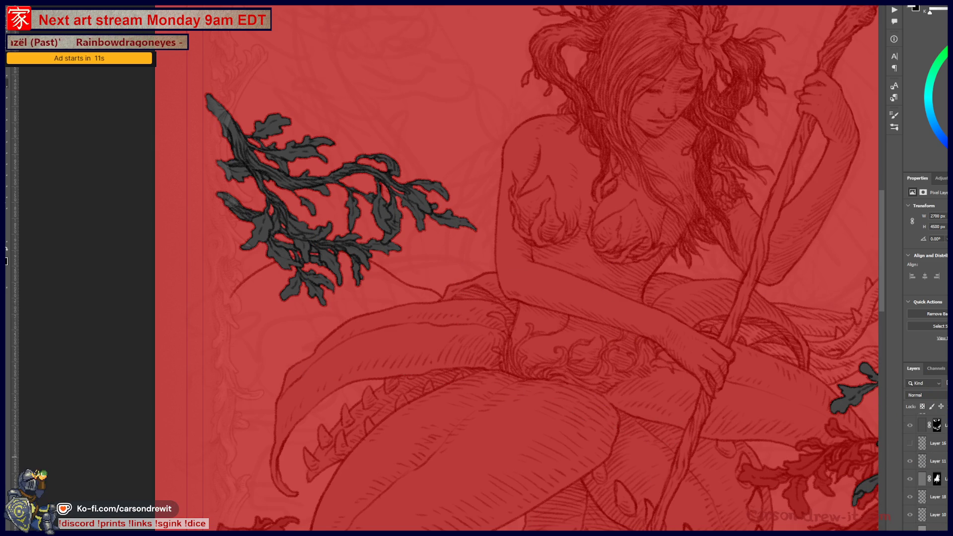
key(q)
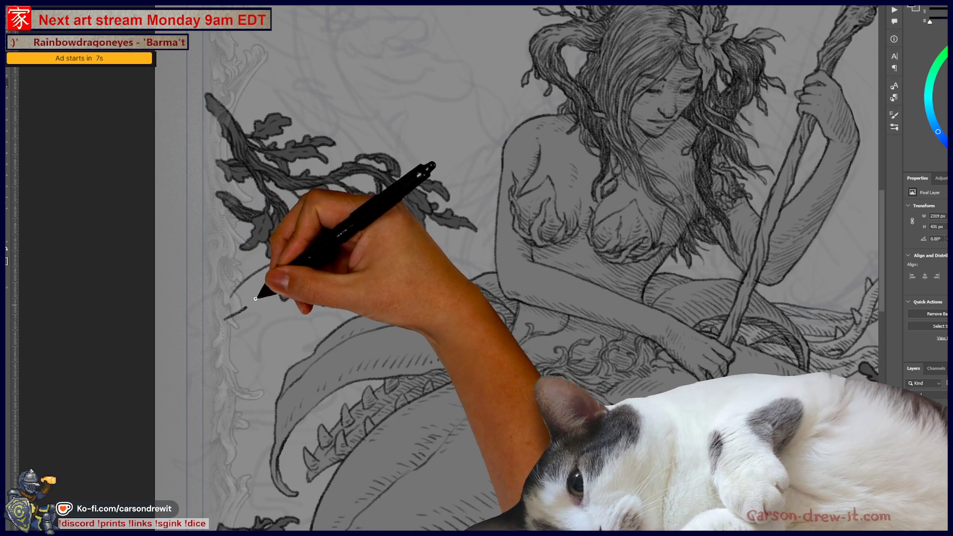
drag(259, 297, 228, 319)
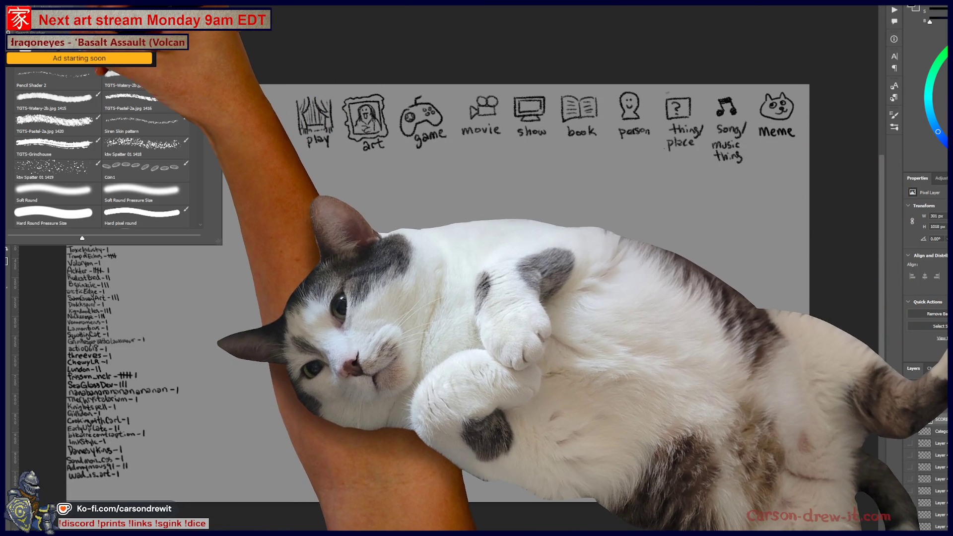
Circle the movie category icon and draw one long blank answer line below the icon row.
key(Escape)
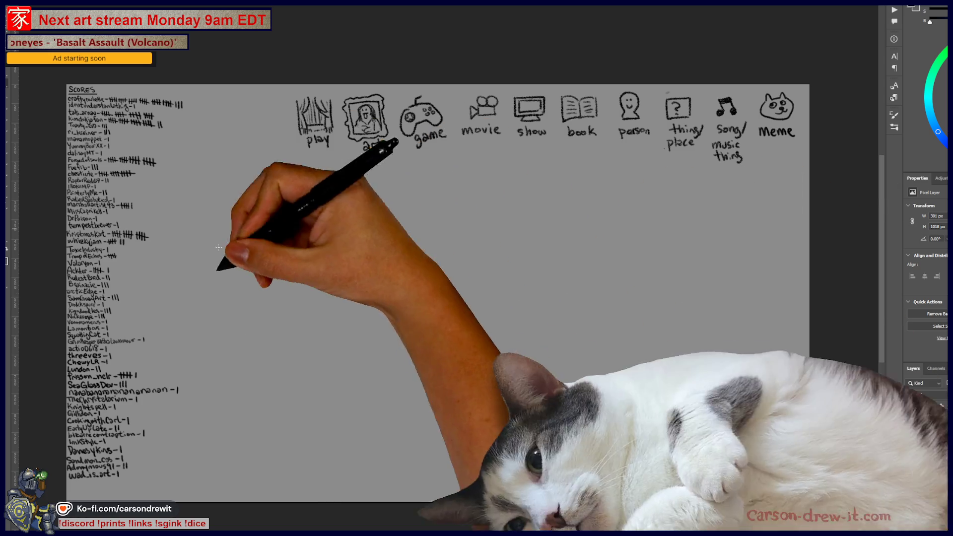
scroll(435, 185, up, 1)
mouse_move(436, 184)
mouse_down()
mouse_move(419, 250)
mouse_move(383, 273)
mouse_up()
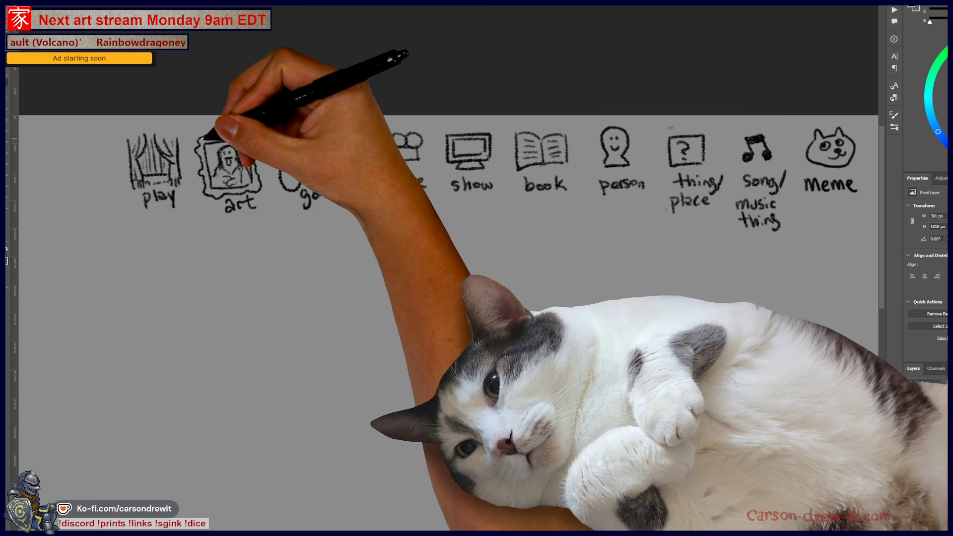
mouse_move(206, 137)
mouse_down()
mouse_move(191, 170)
mouse_move(223, 125)
mouse_up()
mouse_move(315, 262)
mouse_down()
mouse_move(535, 307)
mouse_move(558, 322)
mouse_up()
scroll(542, 308, up, 3)
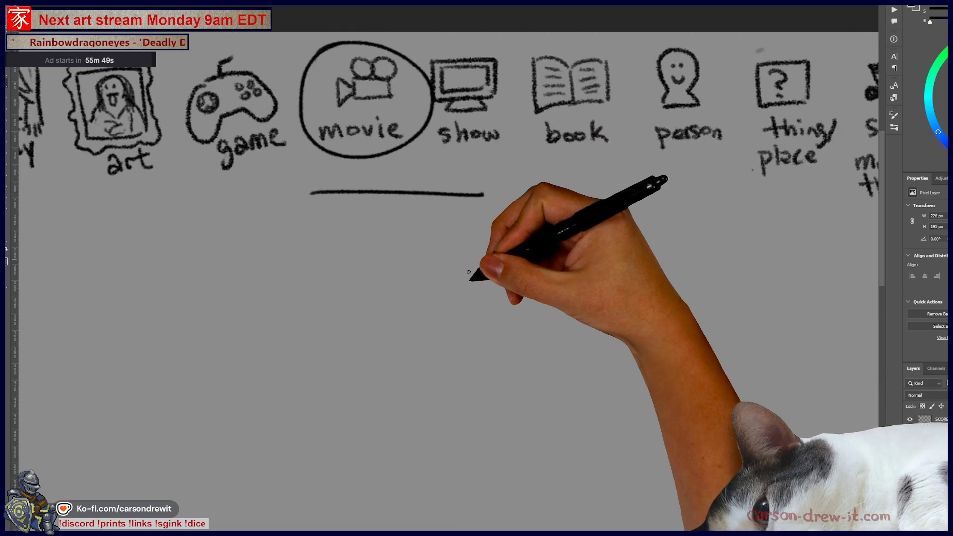
Sketch a startled face: a round head, eyes and a pupil.
mouse_move(421, 307)
mouse_down()
mouse_move(406, 274)
mouse_move(457, 225)
mouse_move(485, 290)
mouse_up()
mouse_move(433, 288)
mouse_down()
mouse_move(473, 279)
mouse_move(437, 297)
mouse_move(465, 292)
mouse_up()
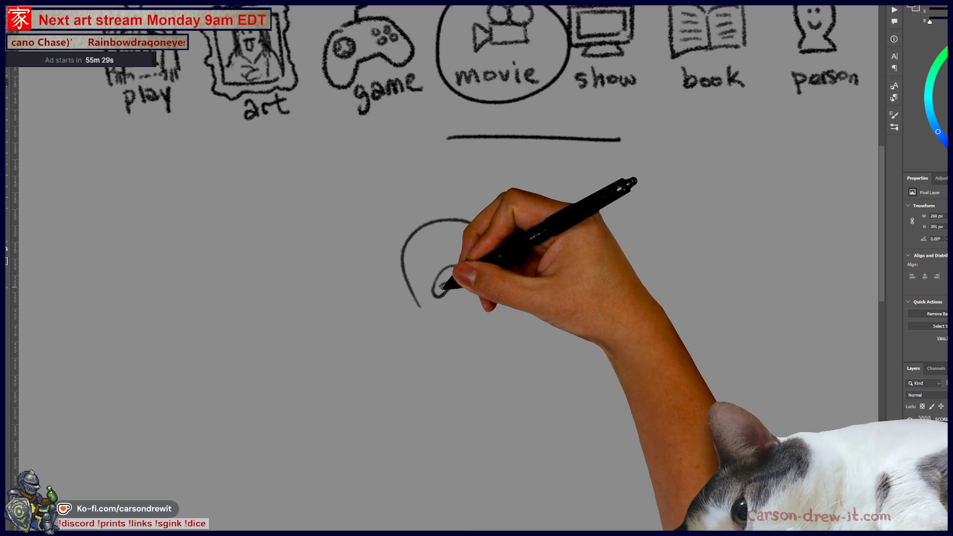
mouse_move(436, 259)
mouse_down()
mouse_move(428, 253)
mouse_move(469, 254)
mouse_up()
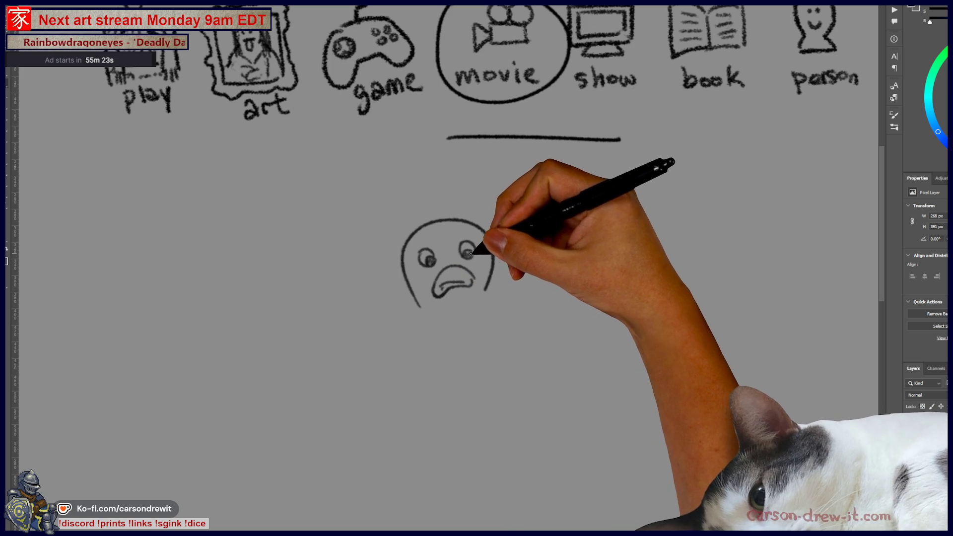
drag(497, 345, 534, 259)
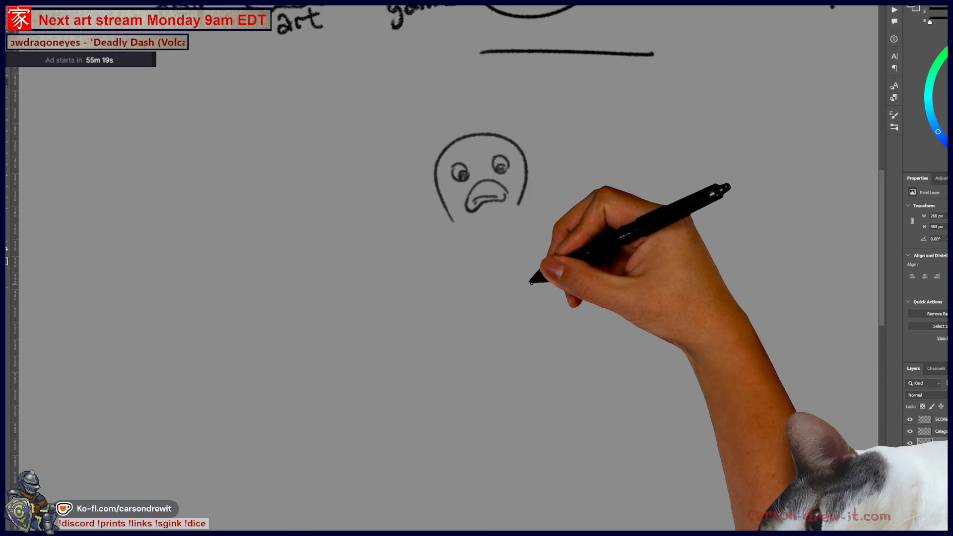
Draw a wing shape below the face with feather marks.
mouse_move(506, 285)
mouse_down()
mouse_move(548, 267)
mouse_move(507, 284)
mouse_up()
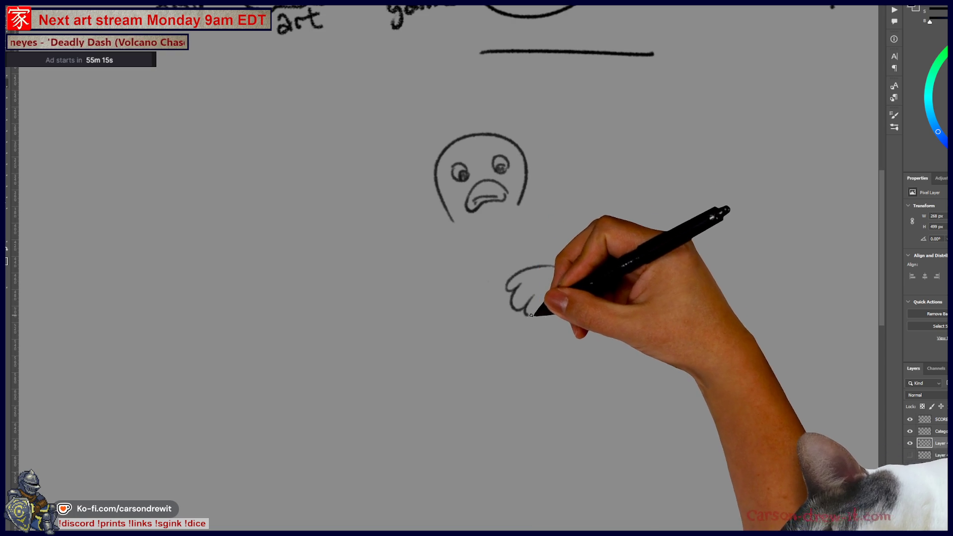
drag(561, 306, 579, 299)
mouse_move(556, 267)
mouse_down()
mouse_move(576, 272)
mouse_move(598, 315)
mouse_move(630, 294)
mouse_up()
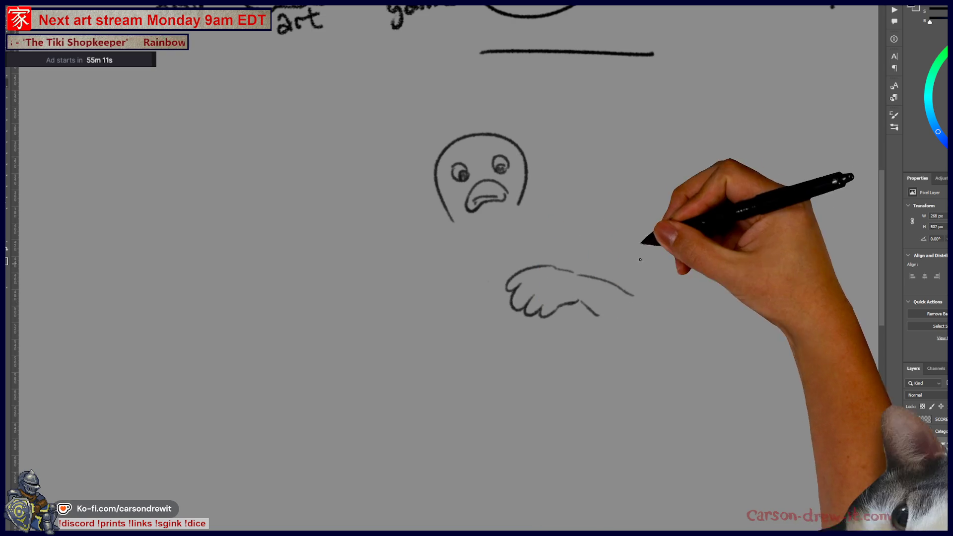
drag(521, 207, 538, 301)
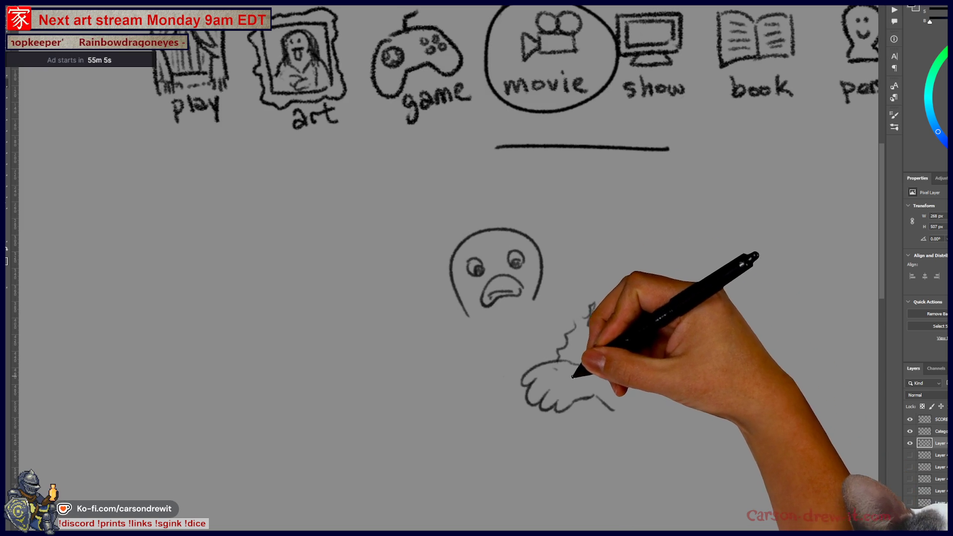
drag(557, 368, 566, 371)
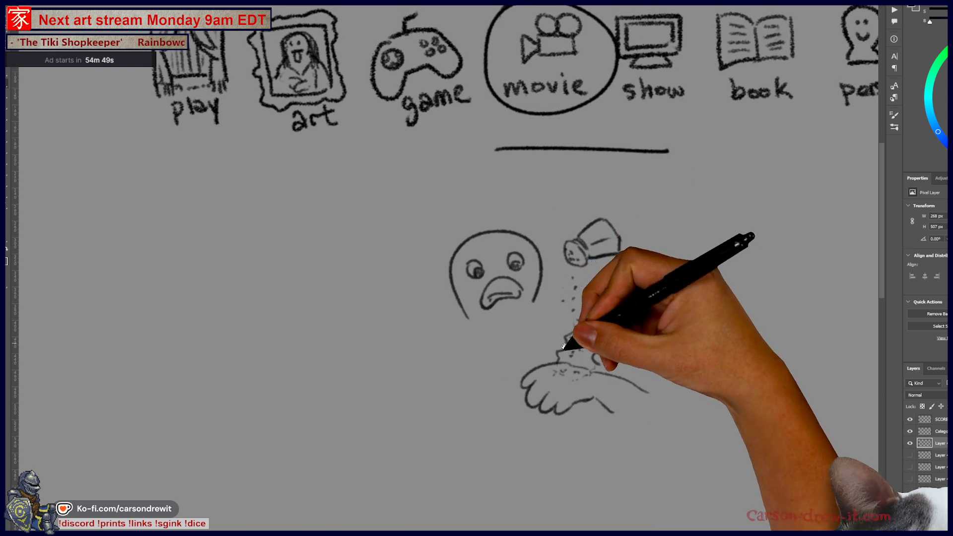
Enclose the blank line in two oval clouds with an arrow pointing to the shaker.
drag(526, 155, 483, 159)
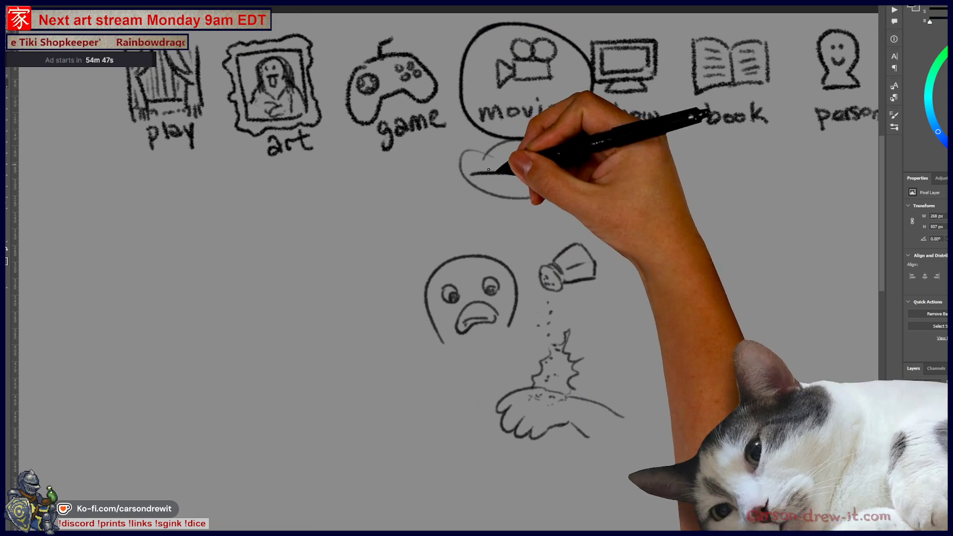
mouse_move(530, 198)
mouse_down()
mouse_move(558, 243)
mouse_move(564, 237)
mouse_up()
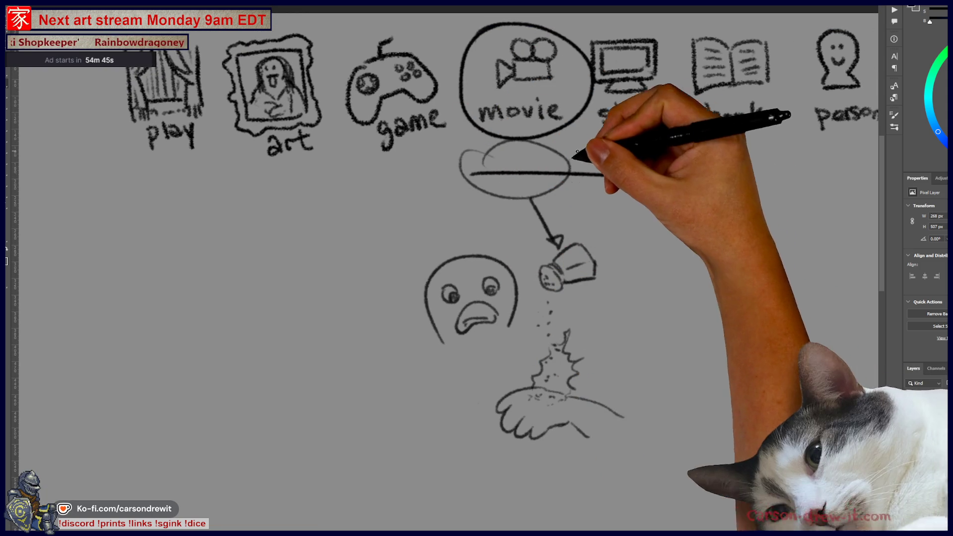
drag(590, 150, 588, 153)
drag(708, 103, 715, 110)
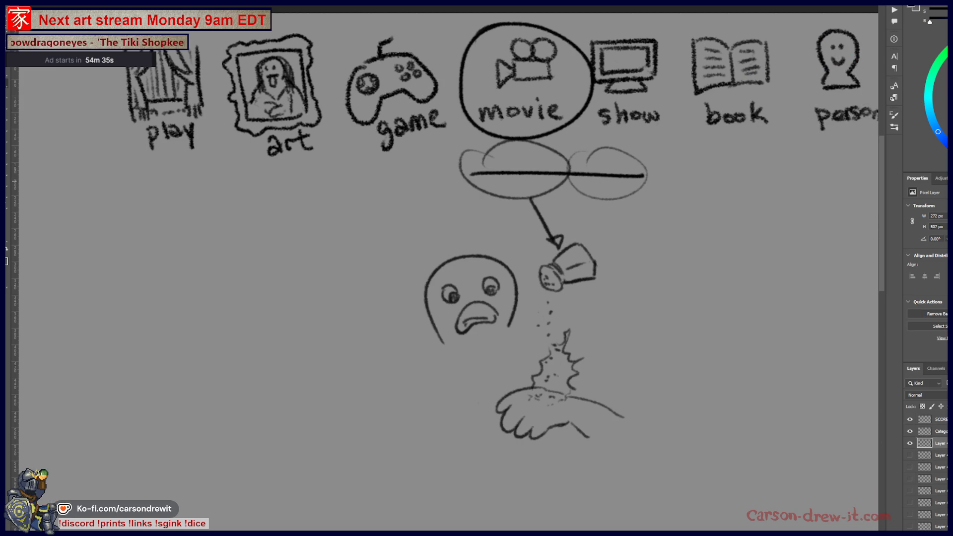
Hide the clue-drawing layer and shift the view to show more category icons.
click(912, 444)
mouse_move(649, 309)
mouse_down()
mouse_move(574, 341)
mouse_move(510, 340)
mouse_move(499, 354)
mouse_up()
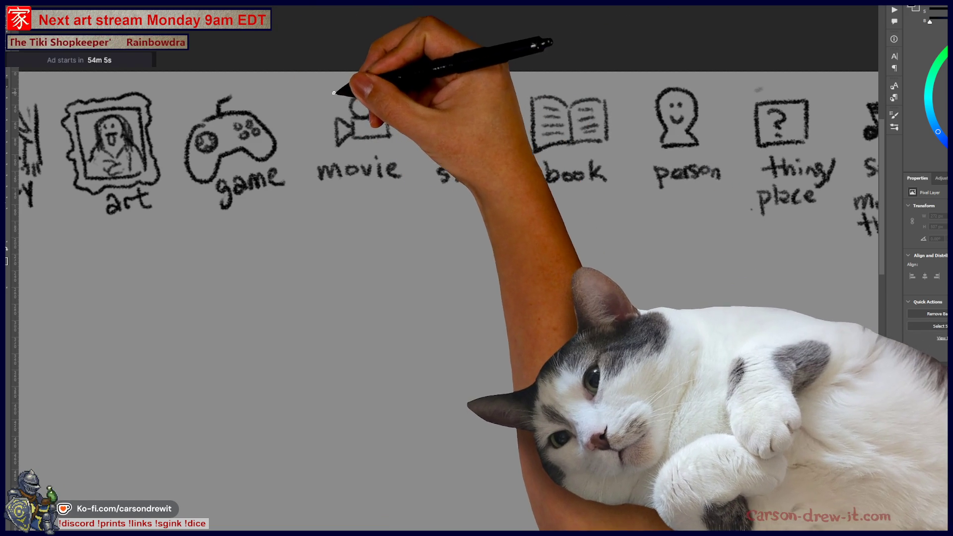
Circle the movie and book icons and draw three blank answer lines below.
drag(329, 86, 313, 92)
drag(546, 77, 581, 75)
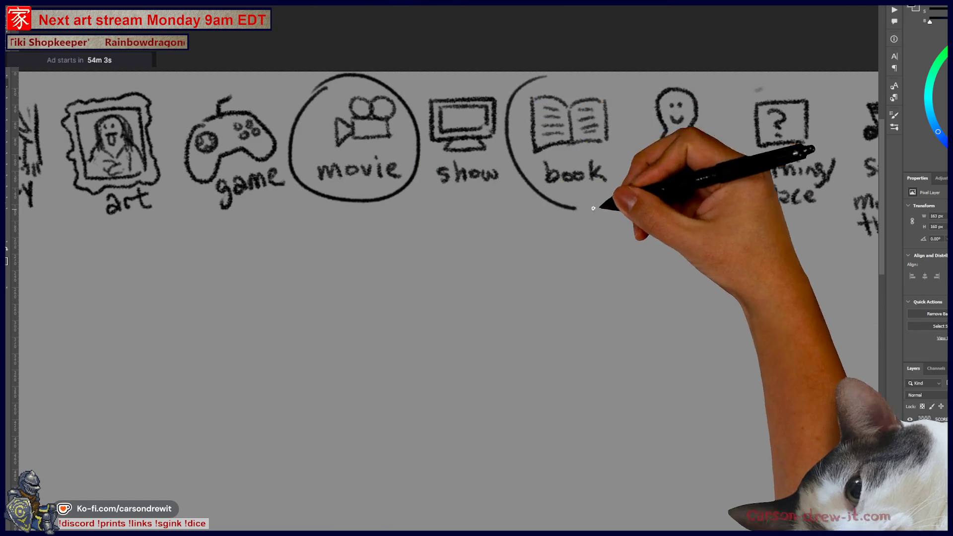
drag(325, 257, 635, 262)
mouse_move(722, 403)
mouse_down()
mouse_move(639, 293)
mouse_move(685, 304)
mouse_move(670, 268)
mouse_move(621, 260)
mouse_move(600, 229)
mouse_up()
scroll(662, 270, down, 1)
Outline a pine tree, undoing the stray marks near its top.
drag(673, 180, 650, 244)
drag(634, 285, 624, 360)
mouse_move(671, 182)
mouse_down()
mouse_move(717, 213)
mouse_move(766, 362)
mouse_up()
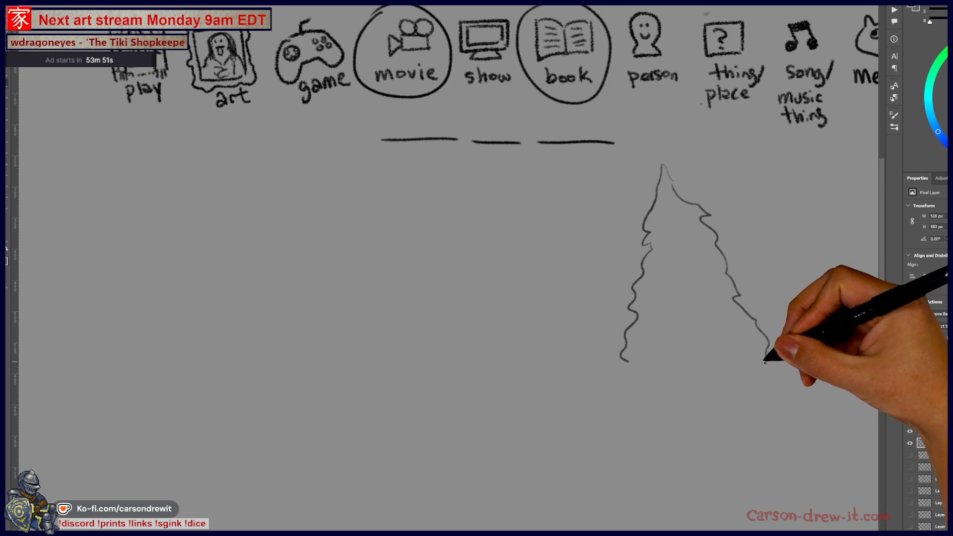
mouse_move(666, 202)
mouse_down()
mouse_move(688, 220)
mouse_move(677, 220)
mouse_move(717, 234)
mouse_move(664, 241)
mouse_move(707, 249)
mouse_up()
key(ctrl+z)
key(ctrl+z)
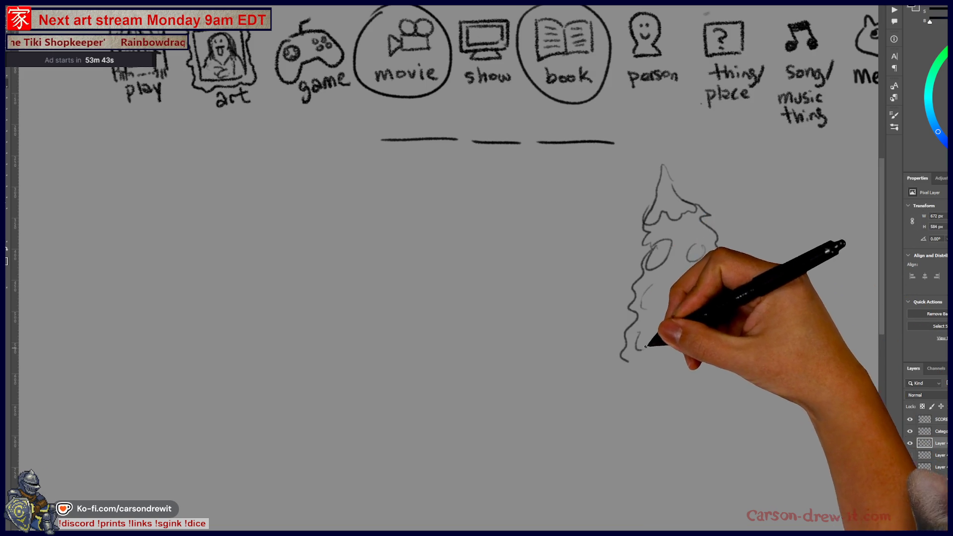
Draw a house with roof and walls, a ground line, and finish the snowy pine.
mouse_move(426, 273)
mouse_down()
mouse_move(436, 294)
mouse_move(447, 266)
mouse_move(511, 251)
mouse_move(484, 270)
mouse_move(536, 291)
mouse_move(558, 275)
mouse_move(527, 257)
mouse_up()
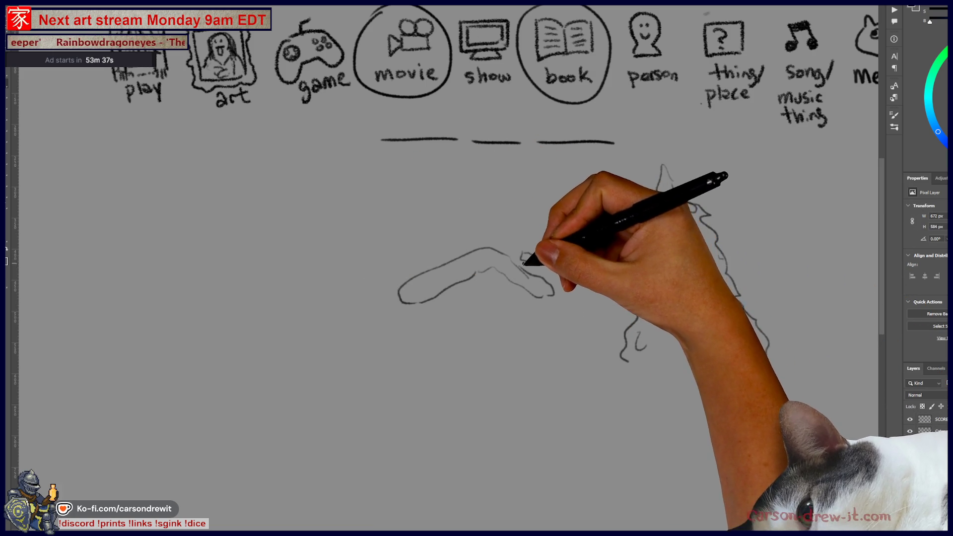
drag(401, 301, 422, 341)
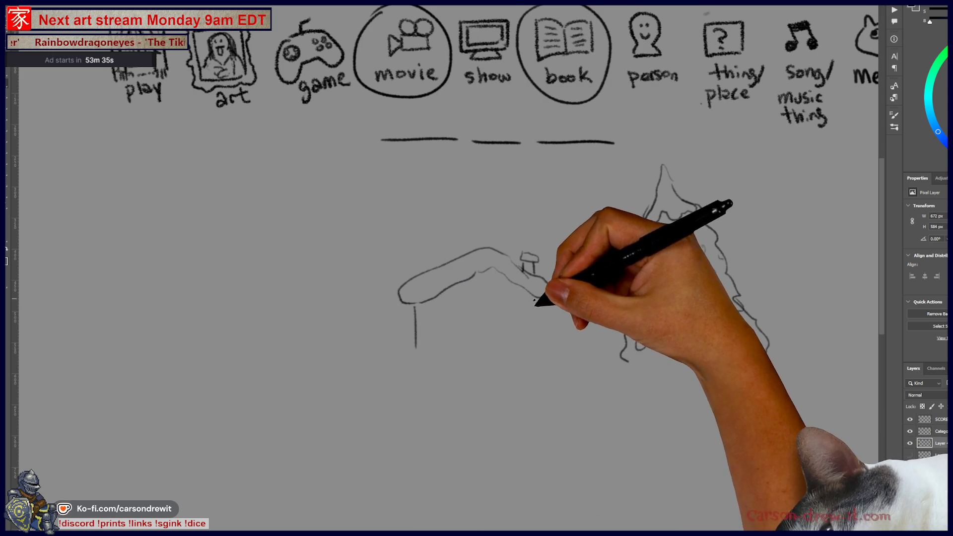
drag(543, 297, 544, 337)
mouse_move(342, 351)
mouse_down()
mouse_move(410, 323)
mouse_move(425, 335)
mouse_move(613, 334)
mouse_move(641, 350)
mouse_up()
mouse_move(547, 276)
mouse_down()
mouse_move(553, 296)
mouse_move(628, 255)
mouse_move(596, 260)
mouse_move(610, 272)
mouse_up()
drag(666, 168, 767, 362)
mouse_move(655, 241)
mouse_down()
mouse_move(661, 259)
mouse_move(698, 260)
mouse_up()
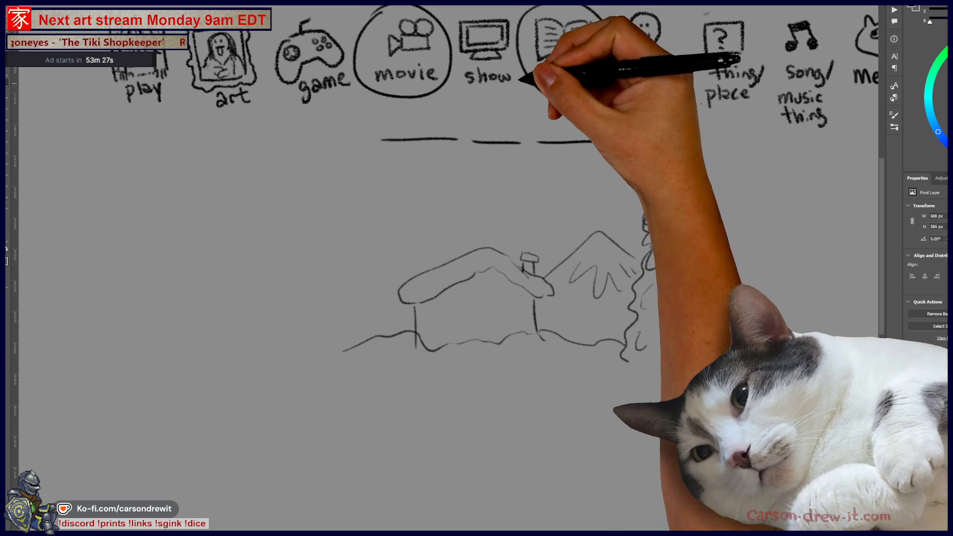
Dot snowflakes in the sky and add a snow cap on the roof.
click(489, 213)
click(525, 206)
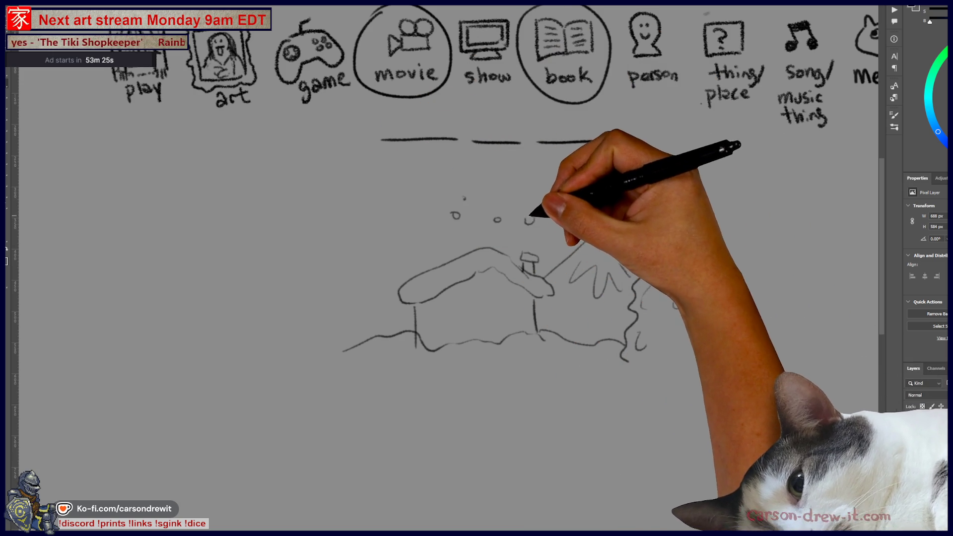
click(414, 246)
drag(335, 203, 344, 206)
drag(399, 297, 554, 293)
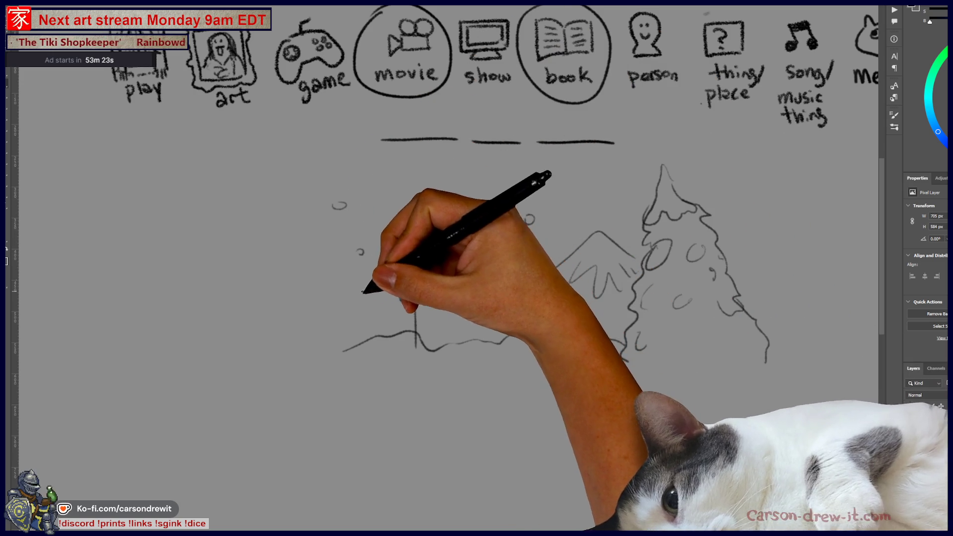
drag(522, 256, 538, 259)
drag(636, 268, 623, 360)
mouse_move(544, 277)
mouse_down()
mouse_move(585, 236)
mouse_move(636, 259)
mouse_up()
Add a mountain slope with snowflakes, wavy ground, and extend the pine's lower edges.
click(586, 311)
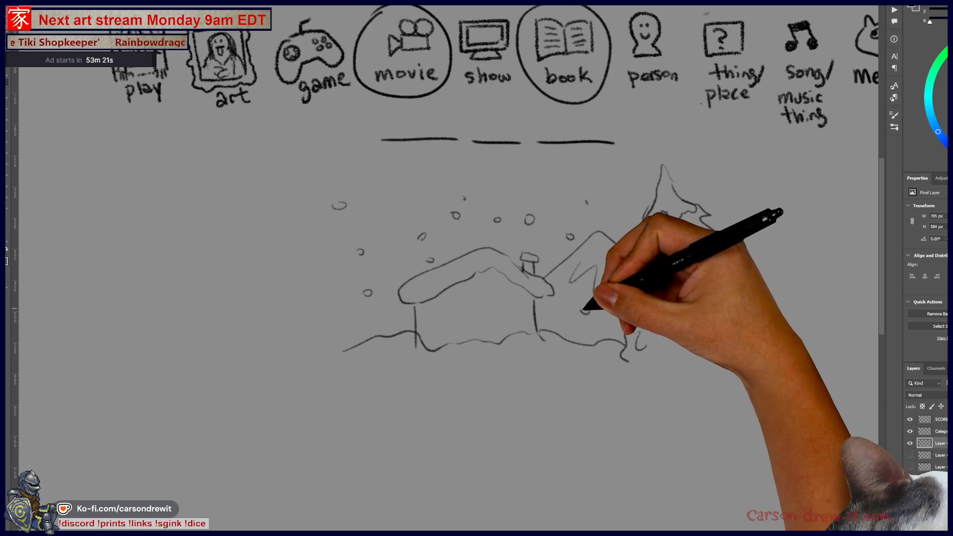
click(571, 237)
click(621, 221)
click(748, 271)
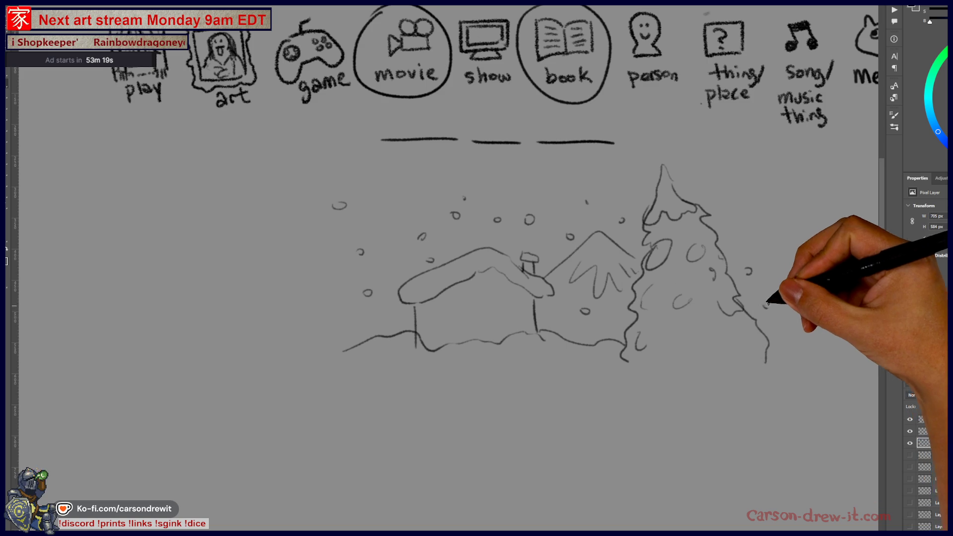
drag(655, 357, 725, 359)
drag(750, 315, 765, 361)
drag(769, 365, 798, 370)
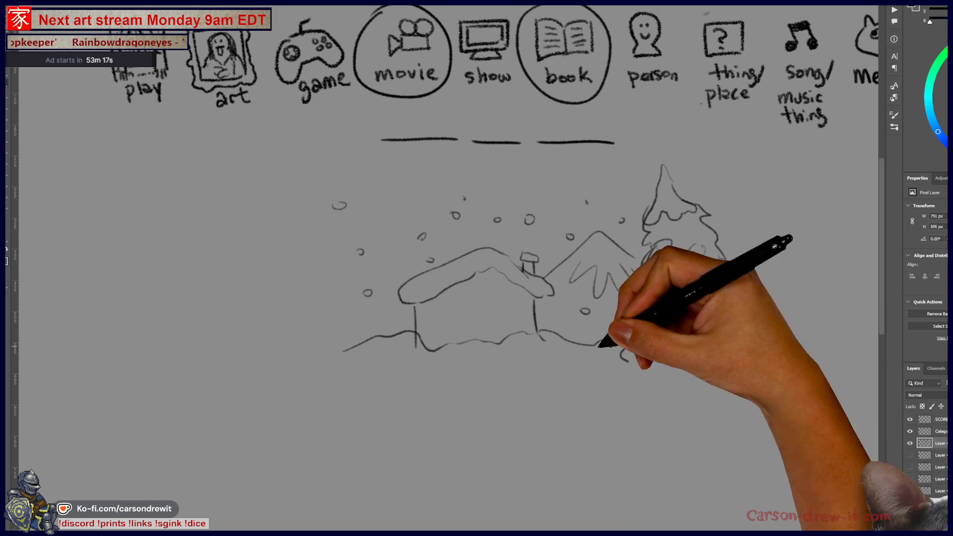
mouse_move(480, 386)
mouse_down()
mouse_move(462, 373)
mouse_move(435, 373)
mouse_up()
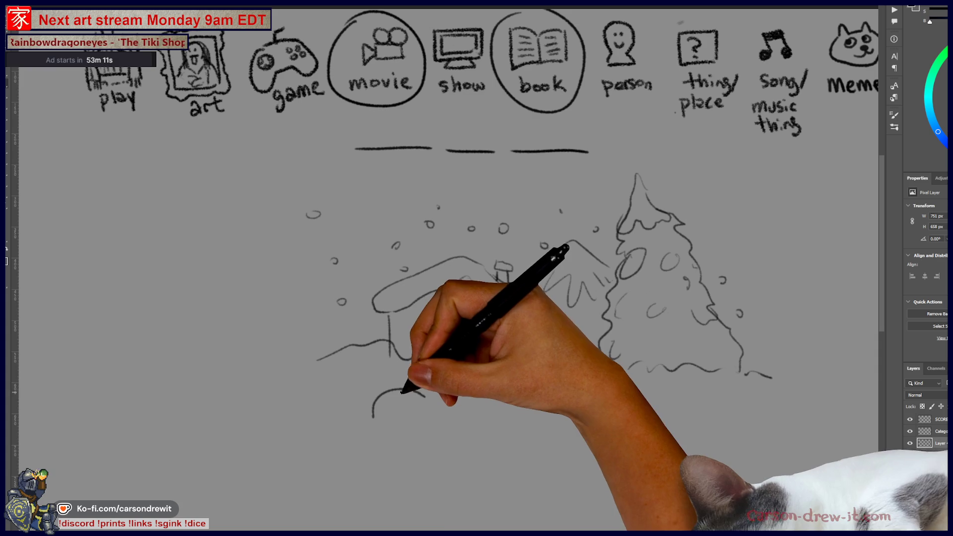
Draw snow mounds, drifts and small humps along the ground at the bottom.
mouse_move(370, 437)
mouse_down()
mouse_move(411, 411)
mouse_move(393, 422)
mouse_move(453, 421)
mouse_move(461, 454)
mouse_up()
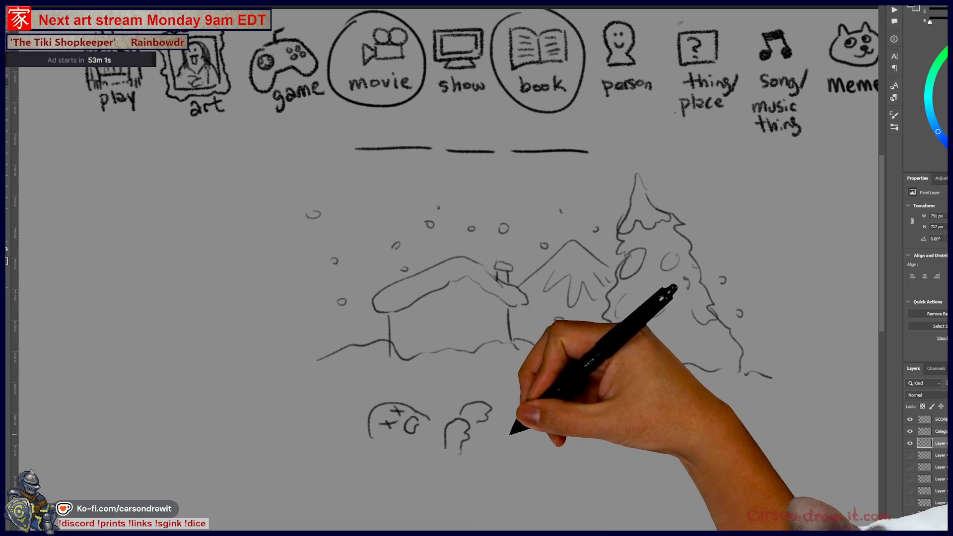
drag(497, 428, 527, 434)
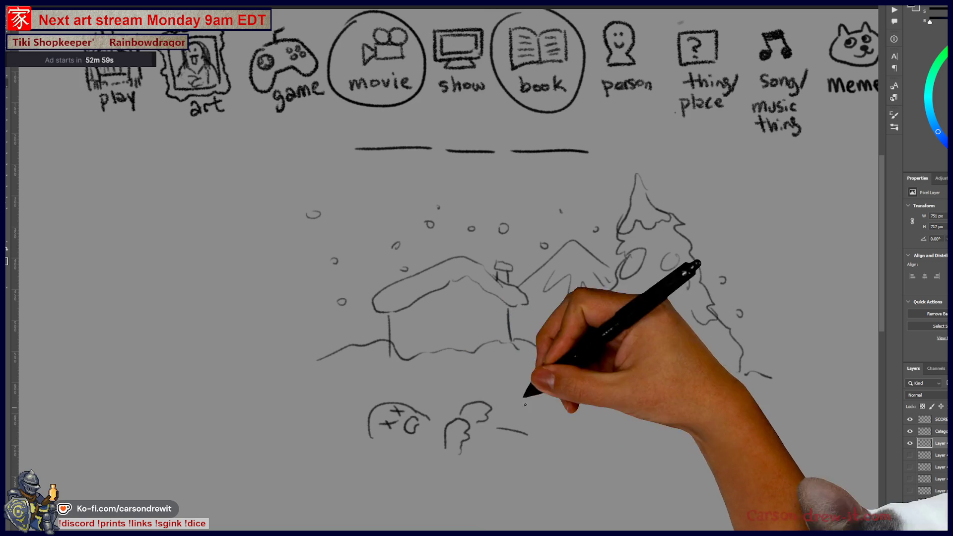
drag(442, 421, 428, 439)
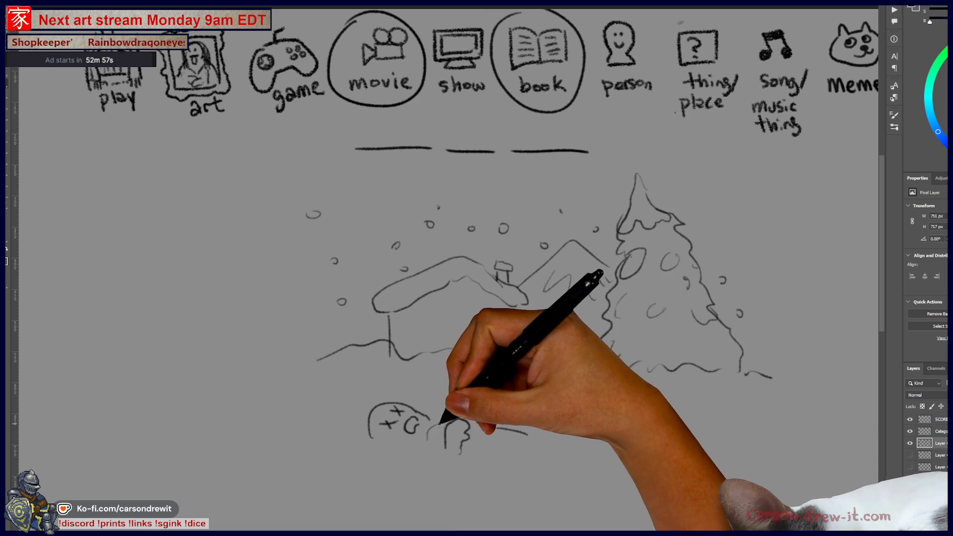
drag(563, 433, 611, 430)
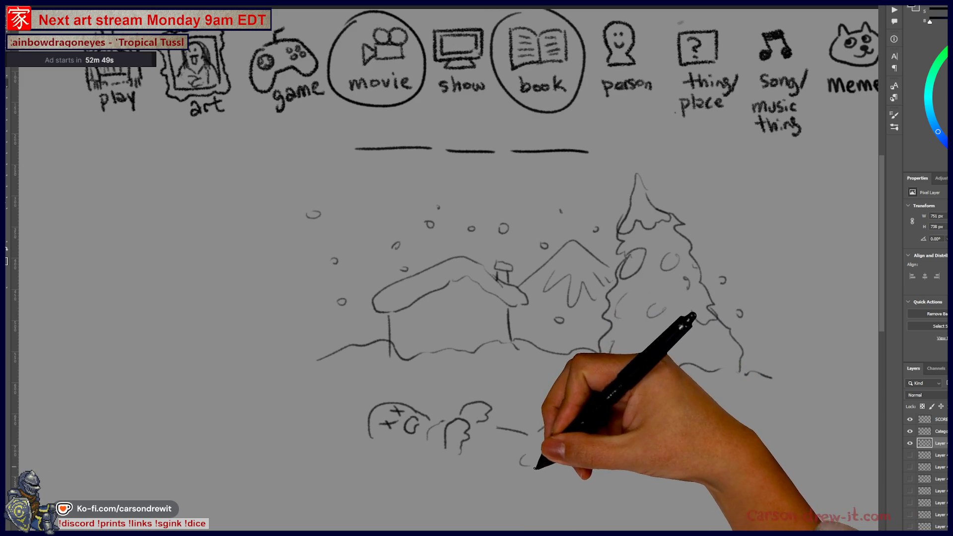
drag(620, 449, 658, 428)
drag(617, 400, 632, 397)
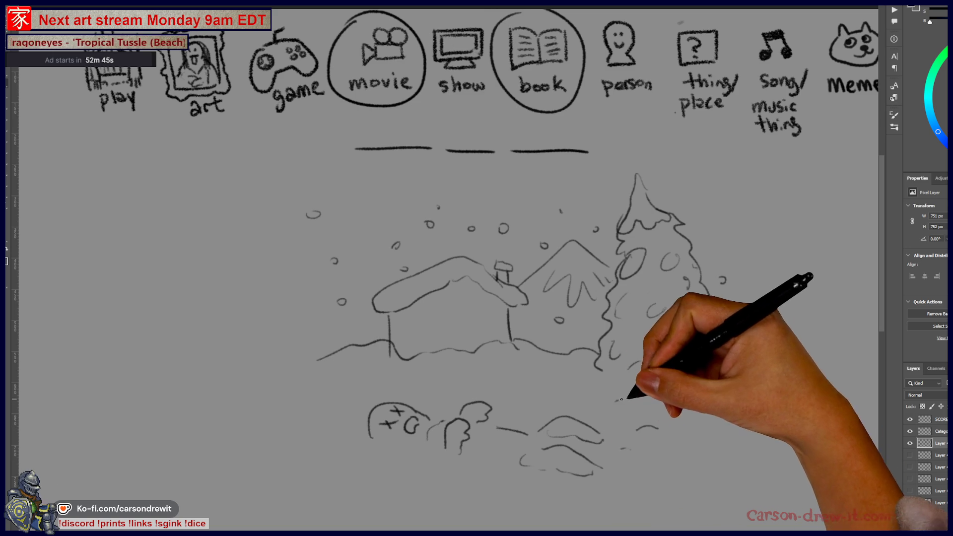
drag(535, 391, 544, 389)
mouse_move(311, 381)
mouse_down()
mouse_move(318, 379)
mouse_move(290, 405)
mouse_up()
Dot more snowflakes around the scene, then oval the first blank with an arrow down to the mound.
mouse_move(373, 306)
mouse_down()
mouse_move(463, 255)
mouse_move(391, 355)
mouse_up()
drag(316, 360, 508, 340)
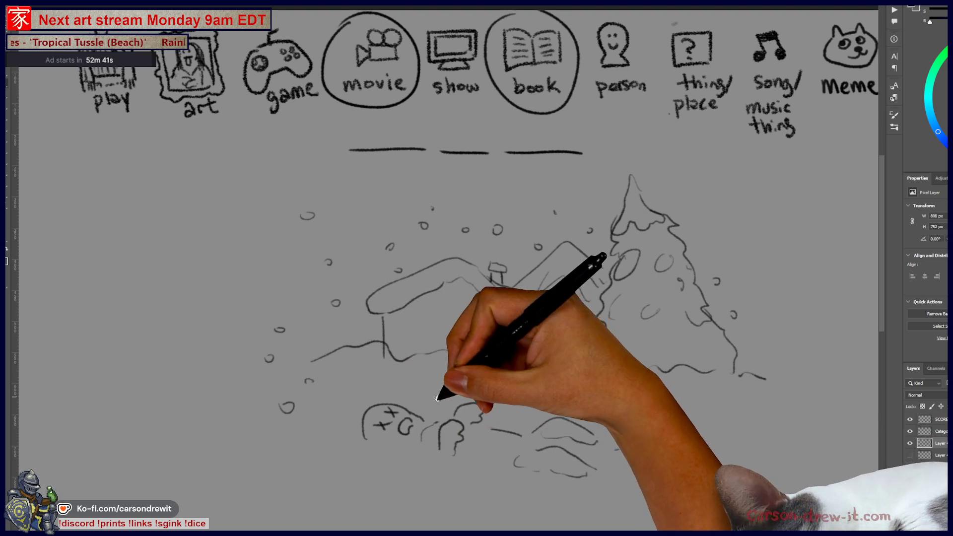
mouse_move(611, 191)
mouse_down()
mouse_move(579, 338)
mouse_move(685, 330)
mouse_up()
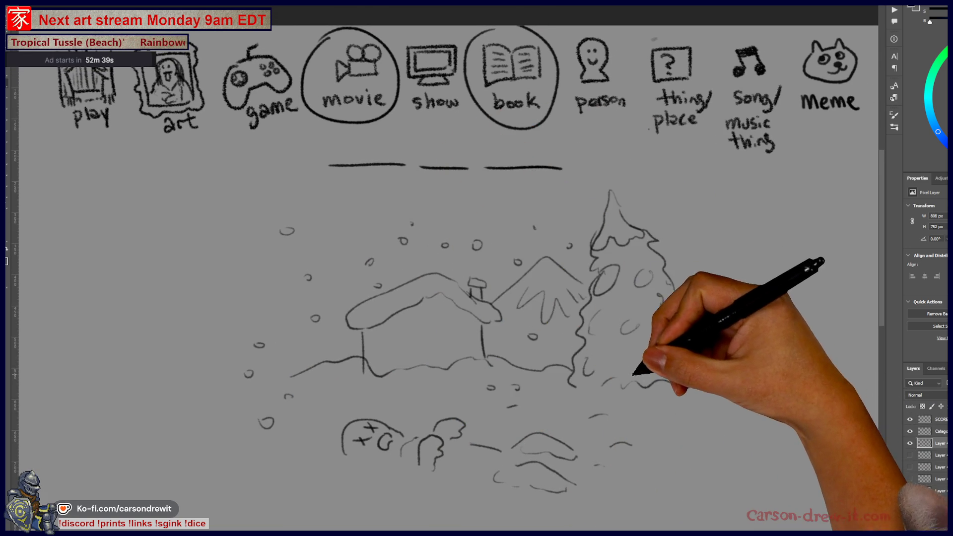
mouse_move(323, 143)
mouse_down()
mouse_move(298, 230)
mouse_move(353, 422)
mouse_up()
mouse_move(324, 187)
mouse_down()
mouse_move(320, 389)
mouse_move(341, 411)
mouse_move(330, 424)
mouse_move(341, 427)
mouse_up()
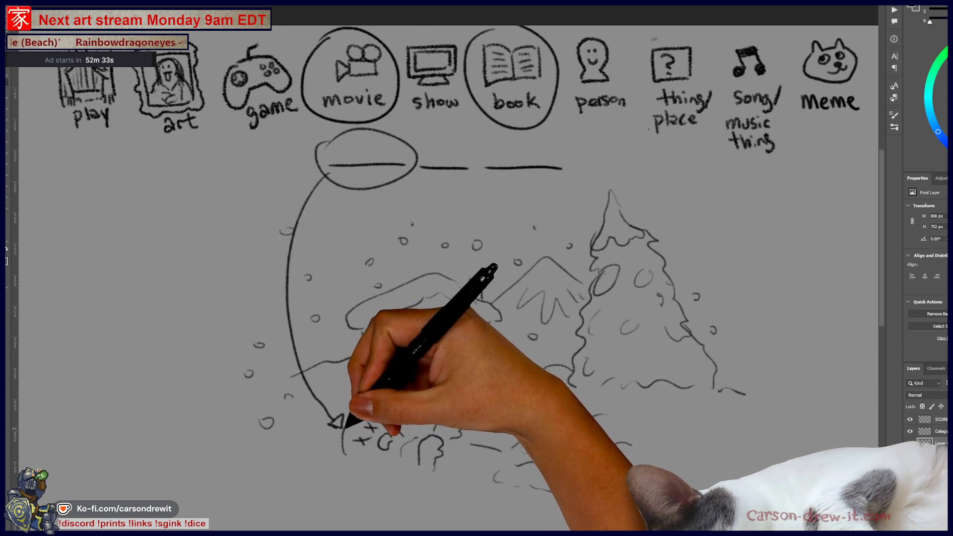
Circle the third blank with a second oval and arc a line from it over the scene.
mouse_move(449, 155)
mouse_down()
mouse_move(580, 149)
mouse_move(603, 177)
mouse_up()
mouse_move(426, 211)
mouse_down()
mouse_move(559, 199)
mouse_move(708, 245)
mouse_up()
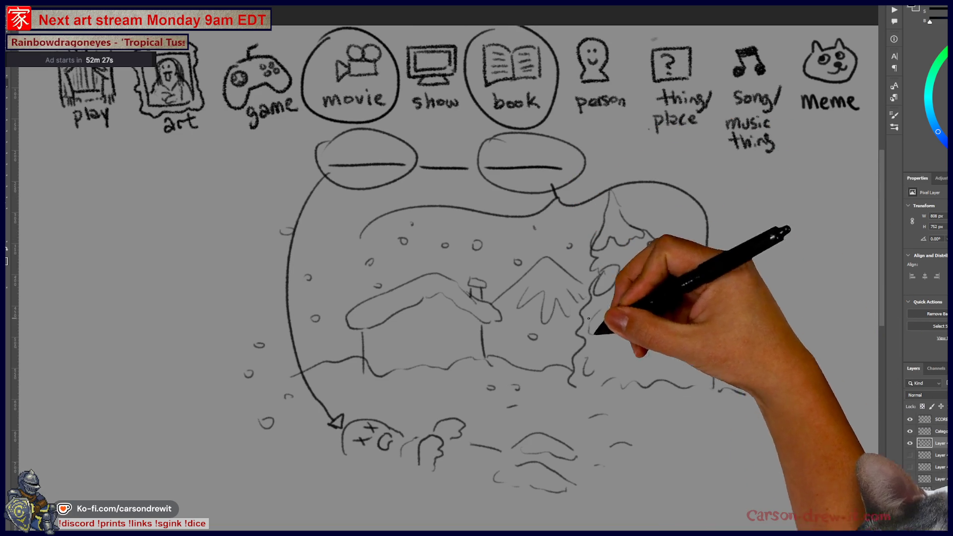
drag(591, 391, 605, 363)
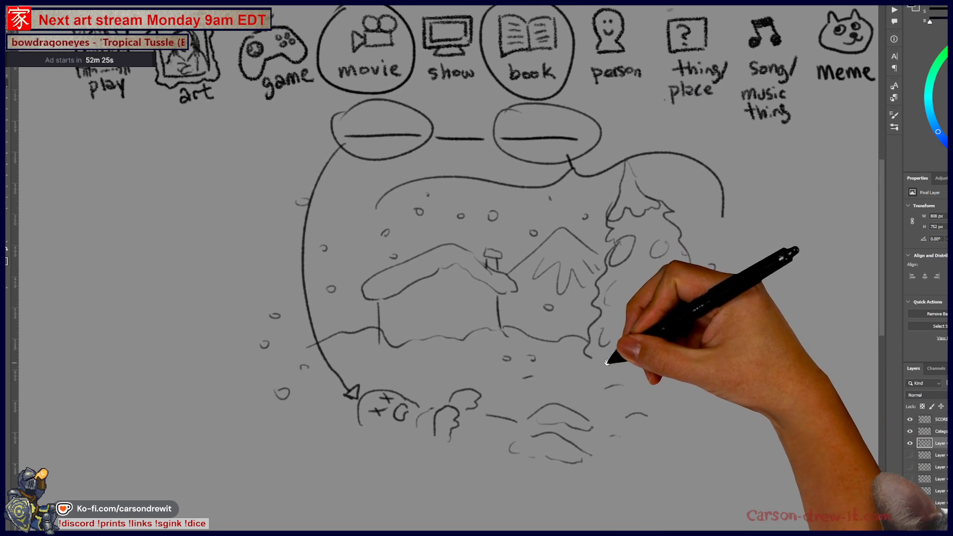
Retrace the pine tree's left and right edges, then hide the snowy-scene layer.
mouse_move(603, 278)
mouse_down()
mouse_move(585, 385)
mouse_move(518, 400)
mouse_move(560, 366)
mouse_move(511, 393)
mouse_move(558, 379)
mouse_move(505, 415)
mouse_up()
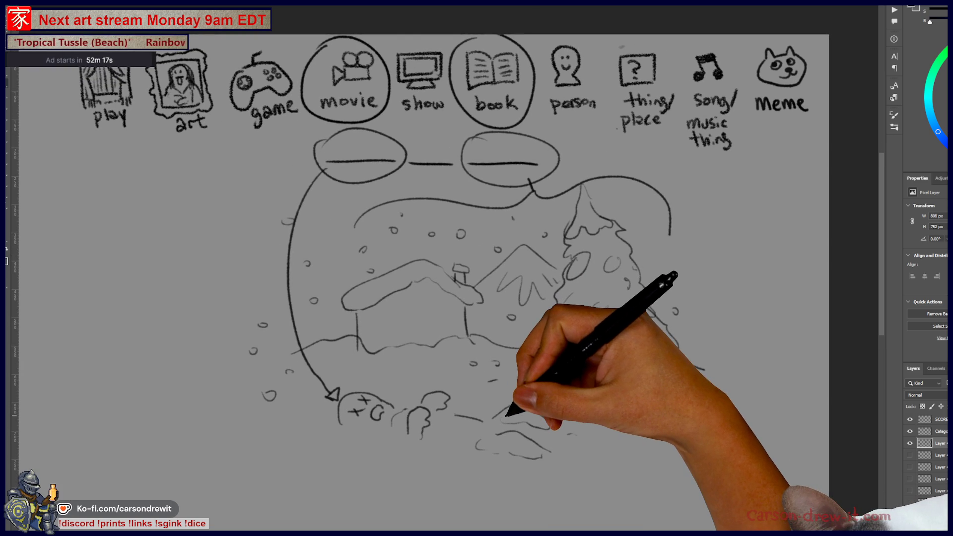
drag(618, 404, 639, 425)
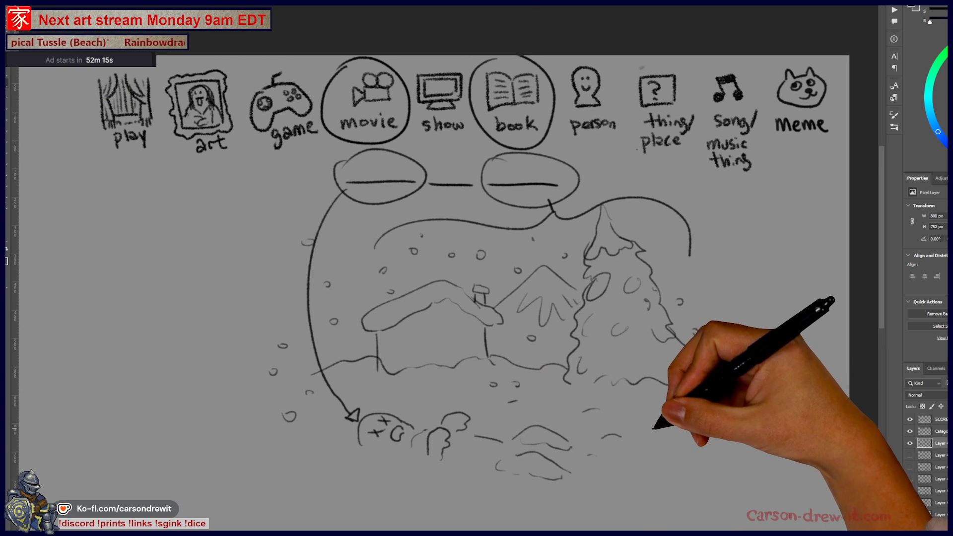
mouse_move(675, 340)
mouse_down()
mouse_move(698, 383)
mouse_move(721, 388)
mouse_up()
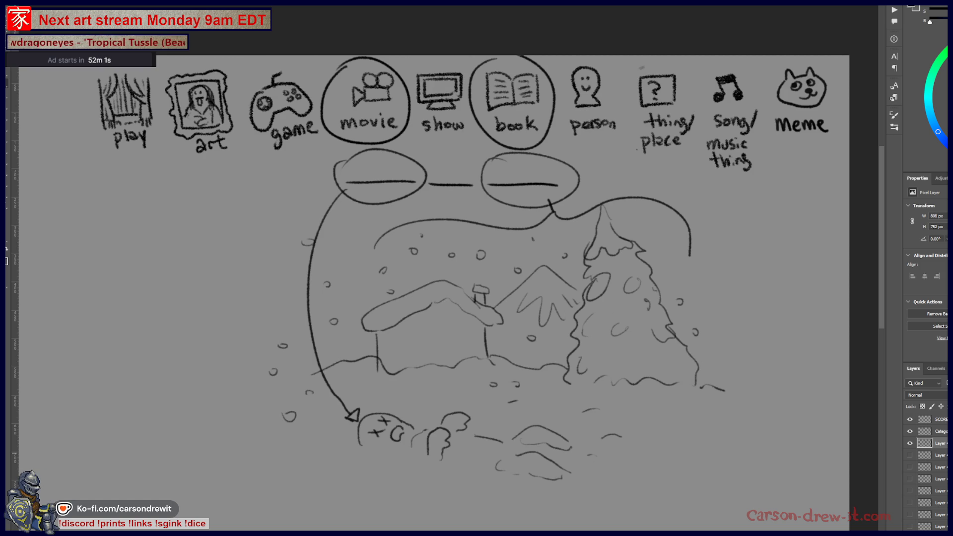
click(911, 443)
scroll(574, 219, up, 2)
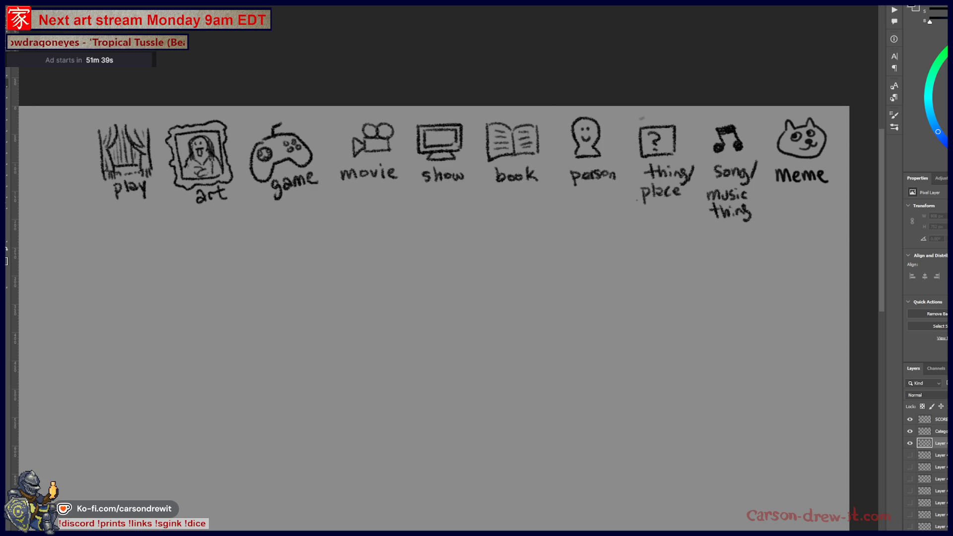
Circle the movie icon and draw a single blank line below the icons.
drag(353, 115, 400, 171)
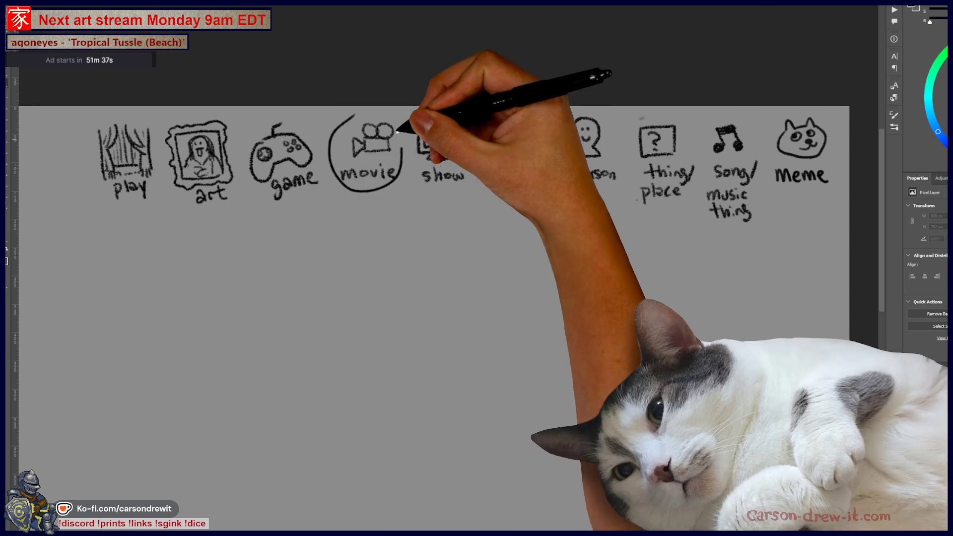
drag(347, 221, 425, 218)
drag(548, 314, 691, 255)
Draw two cloud-shaped tree crowns filled with apples and a branch under the left one.
mouse_move(375, 157)
mouse_down()
mouse_move(395, 244)
mouse_move(319, 290)
mouse_move(304, 280)
mouse_up()
mouse_move(658, 158)
mouse_down()
mouse_move(624, 190)
mouse_move(708, 278)
mouse_move(794, 224)
mouse_up()
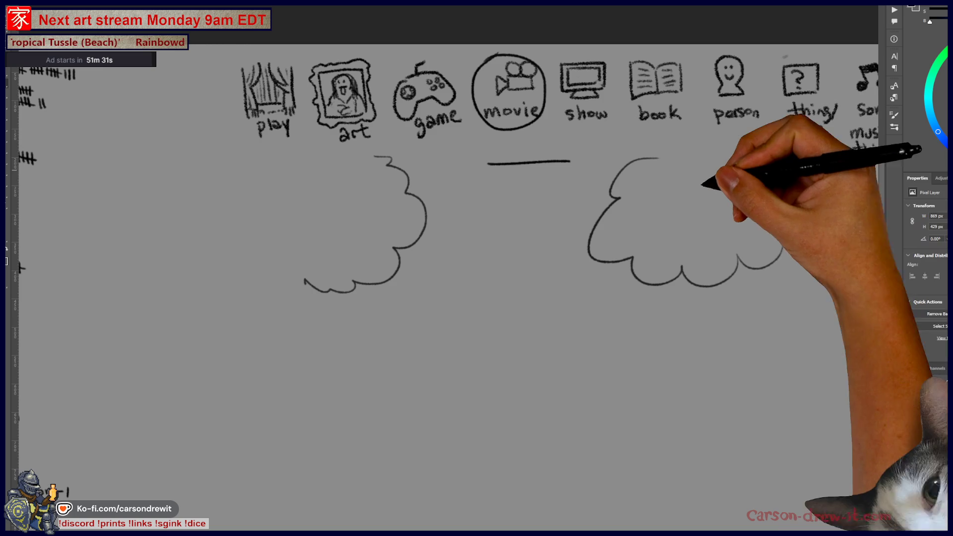
drag(673, 217, 675, 218)
drag(720, 197, 719, 195)
drag(331, 207, 335, 207)
drag(357, 246, 356, 246)
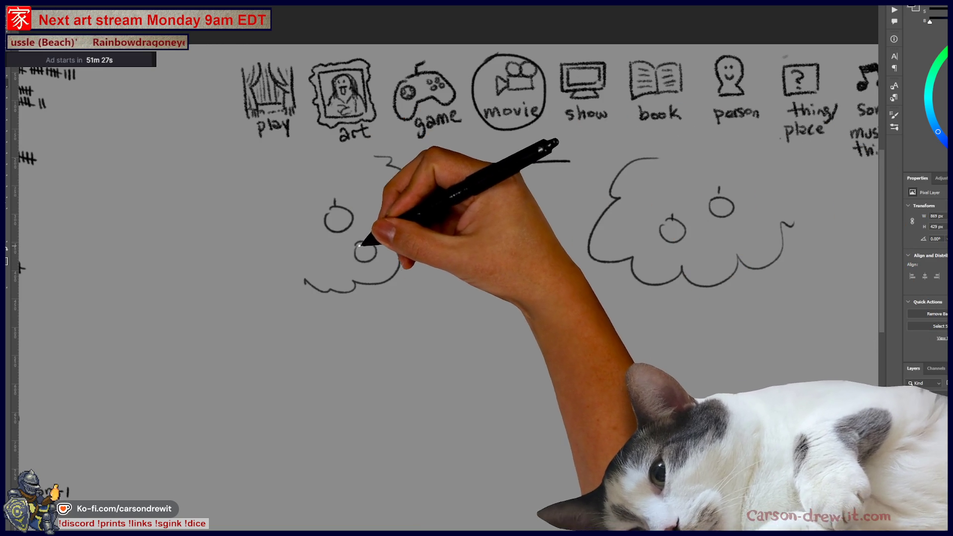
mouse_move(340, 304)
mouse_down()
mouse_move(309, 333)
mouse_move(313, 430)
mouse_move(310, 310)
mouse_up()
Extend the right crown's lower bumps, close it and draw its trunk.
mouse_move(681, 282)
mouse_down()
mouse_move(721, 317)
mouse_move(708, 301)
mouse_up()
drag(715, 287, 723, 302)
drag(738, 256, 782, 224)
drag(731, 280, 735, 295)
mouse_move(793, 225)
mouse_down()
mouse_move(763, 270)
mouse_move(765, 318)
mouse_move(725, 414)
mouse_up()
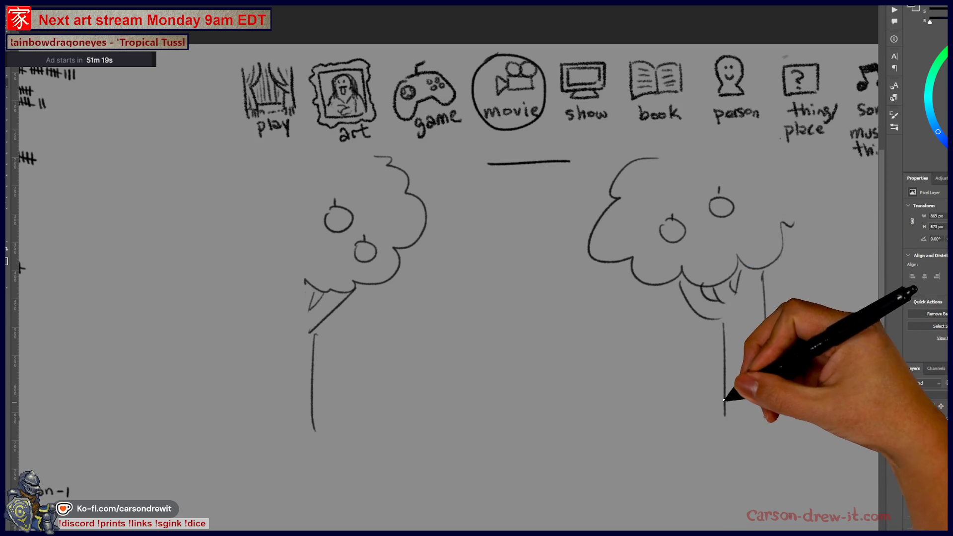
Draw a small waving figure and a snake hanging from the right tree.
mouse_move(625, 314)
mouse_down()
mouse_move(626, 328)
mouse_move(605, 329)
mouse_up()
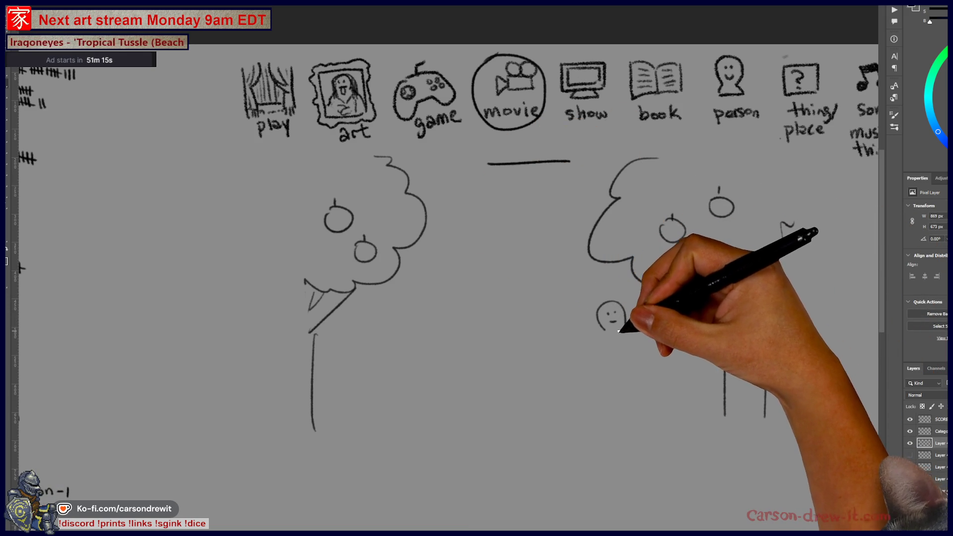
mouse_move(625, 342)
mouse_down()
mouse_move(646, 323)
mouse_move(646, 309)
mouse_up()
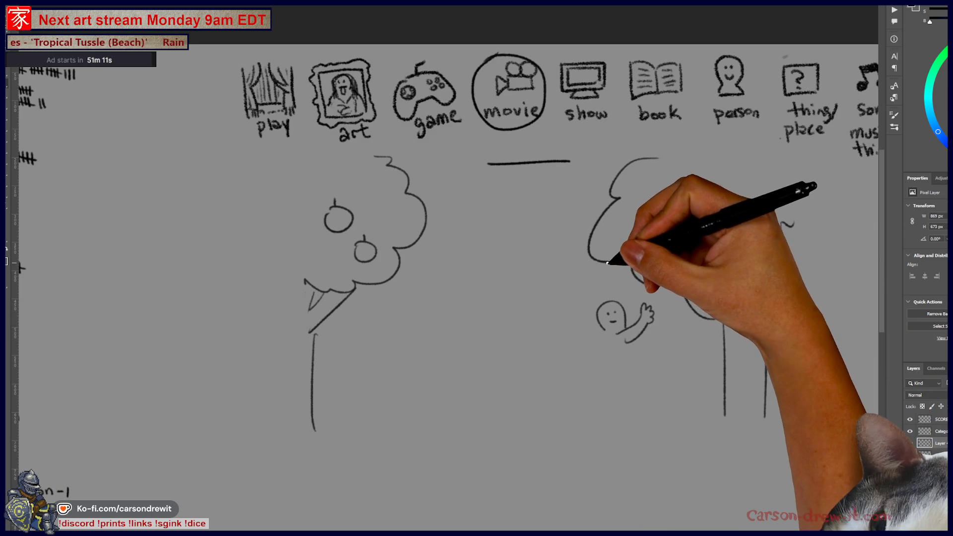
mouse_move(595, 263)
mouse_down()
mouse_move(628, 283)
mouse_move(692, 266)
mouse_move(655, 301)
mouse_up()
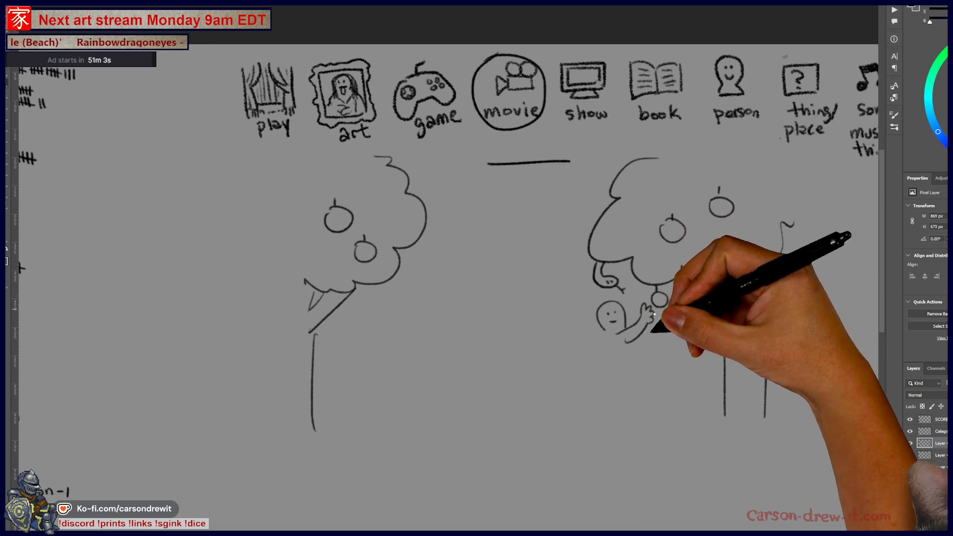
mouse_move(621, 338)
mouse_down()
mouse_move(647, 312)
mouse_move(621, 418)
mouse_up()
mouse_move(620, 380)
mouse_down()
mouse_move(623, 405)
mouse_move(646, 411)
mouse_up()
Draw a second small figure with head, body and legs.
drag(516, 328, 543, 327)
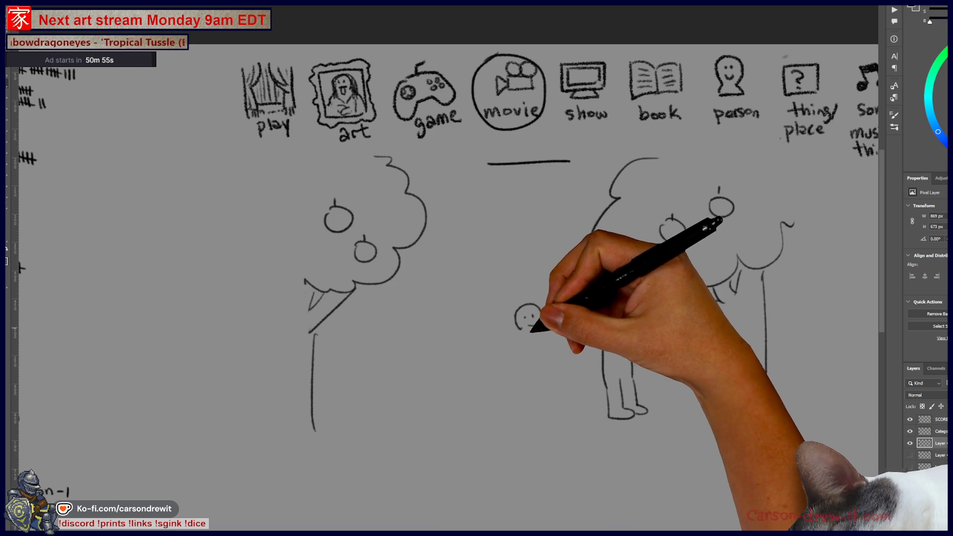
drag(521, 346, 530, 342)
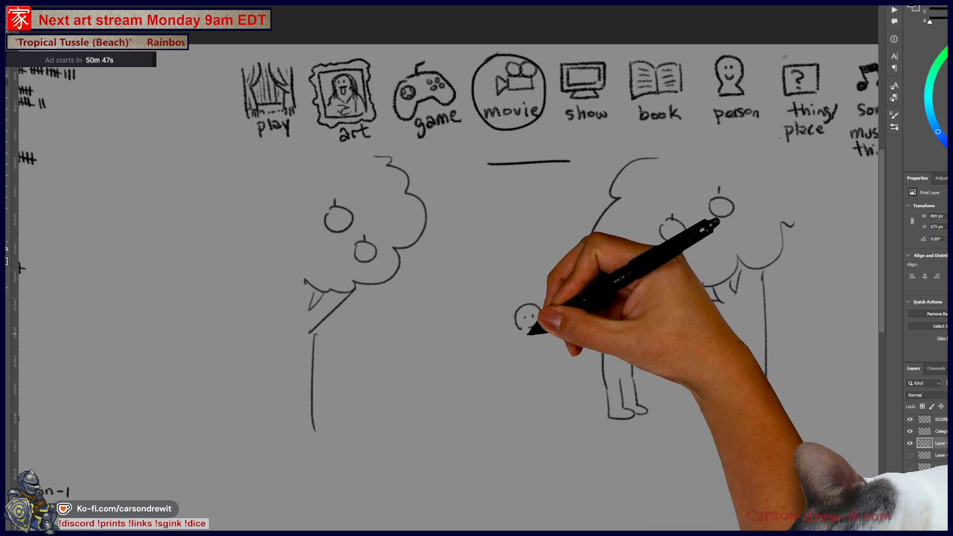
drag(518, 359, 532, 405)
mouse_move(541, 334)
mouse_down()
mouse_move(543, 400)
mouse_move(571, 404)
mouse_up()
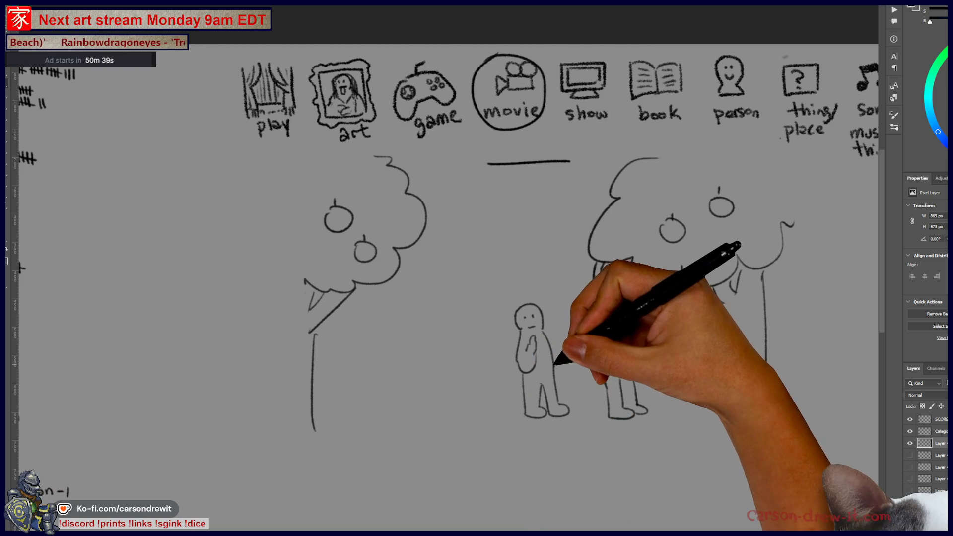
drag(549, 340, 560, 379)
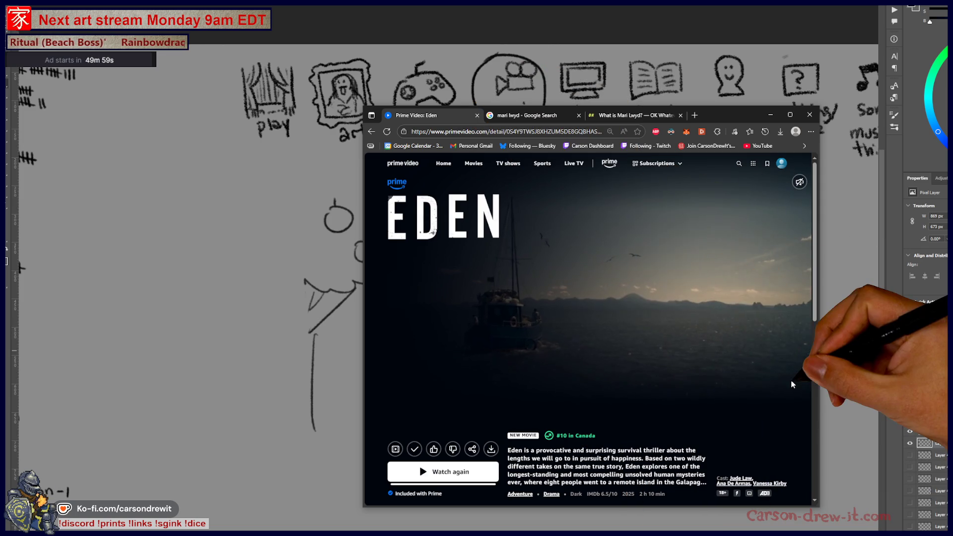
Browse the Prime Video Eden page, then close its tab to return to the Google 'eden' results.
scroll(702, 358, down, 1)
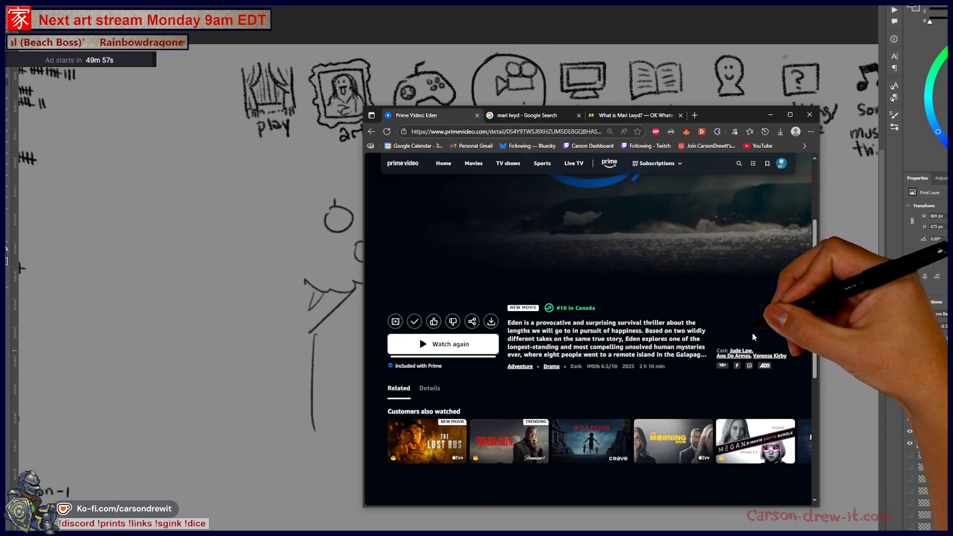
scroll(738, 348, up, 2)
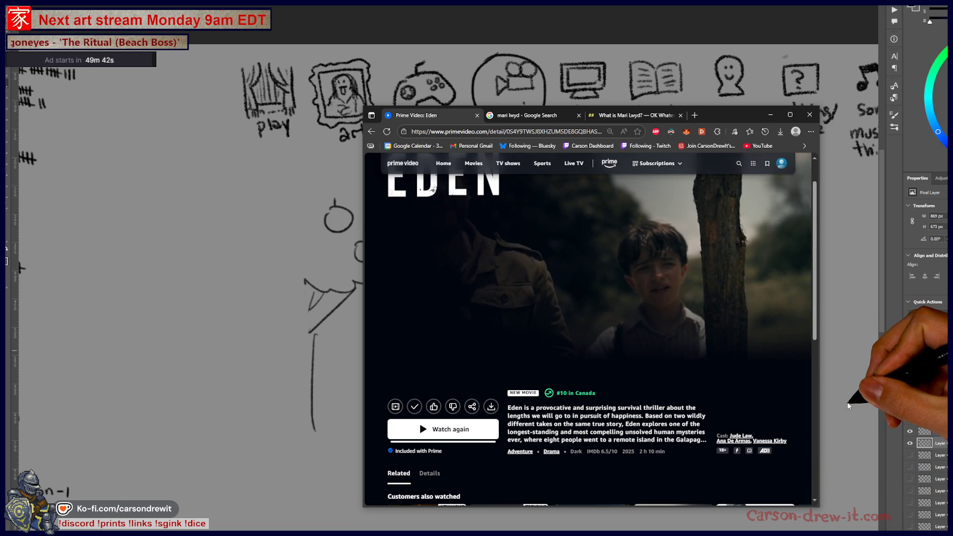
scroll(838, 455, down, 1)
scroll(772, 442, down, 3)
scroll(773, 442, up, 3)
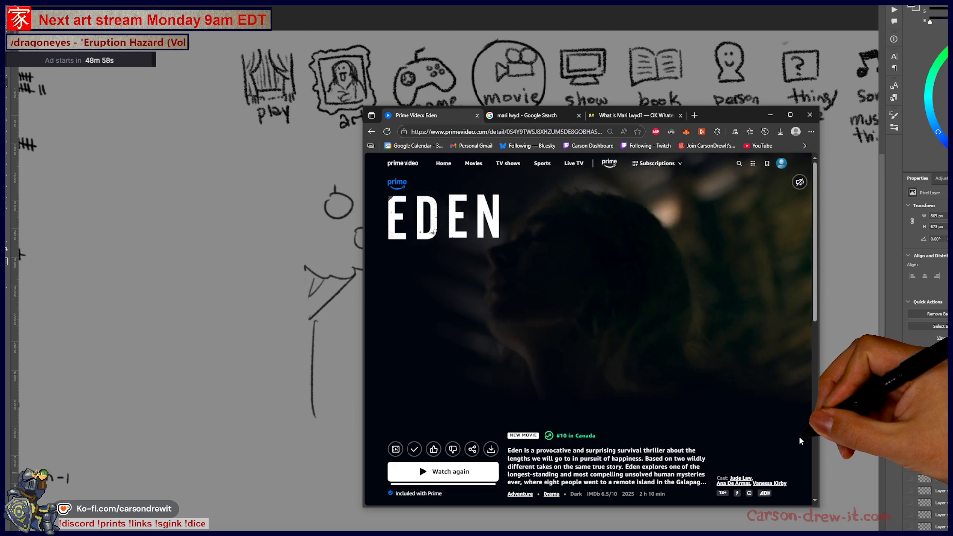
scroll(795, 387, down, 5)
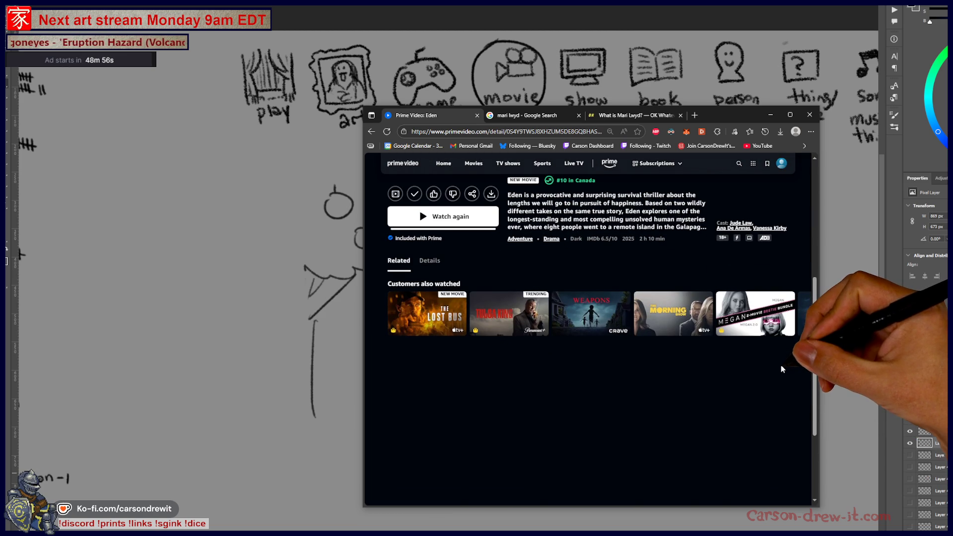
scroll(774, 371, up, 1)
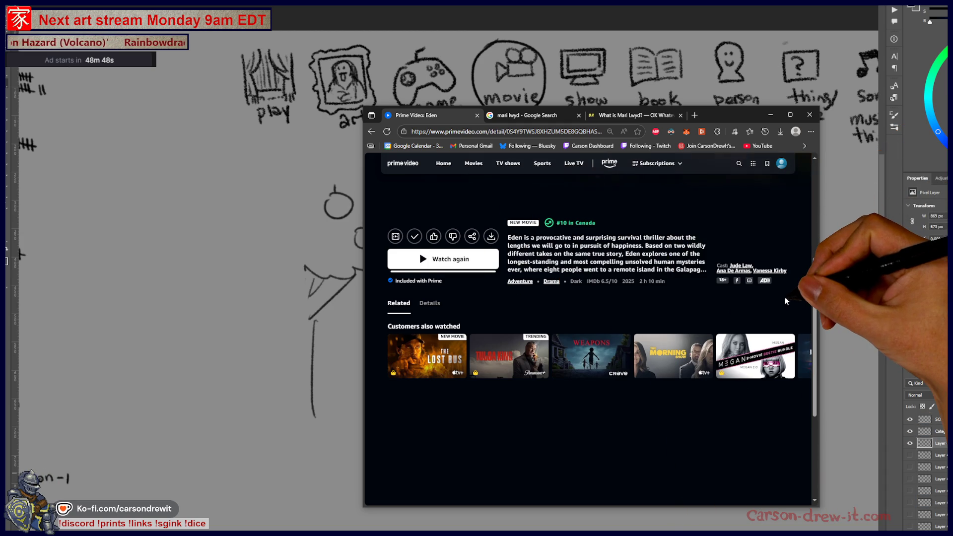
scroll(787, 297, up, 4)
scroll(788, 297, down, 5)
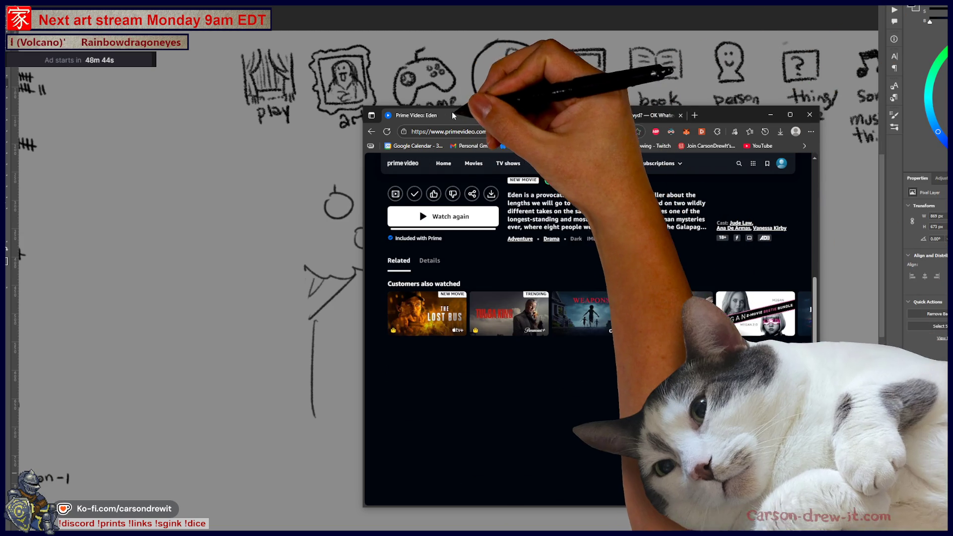
middle_click(439, 119)
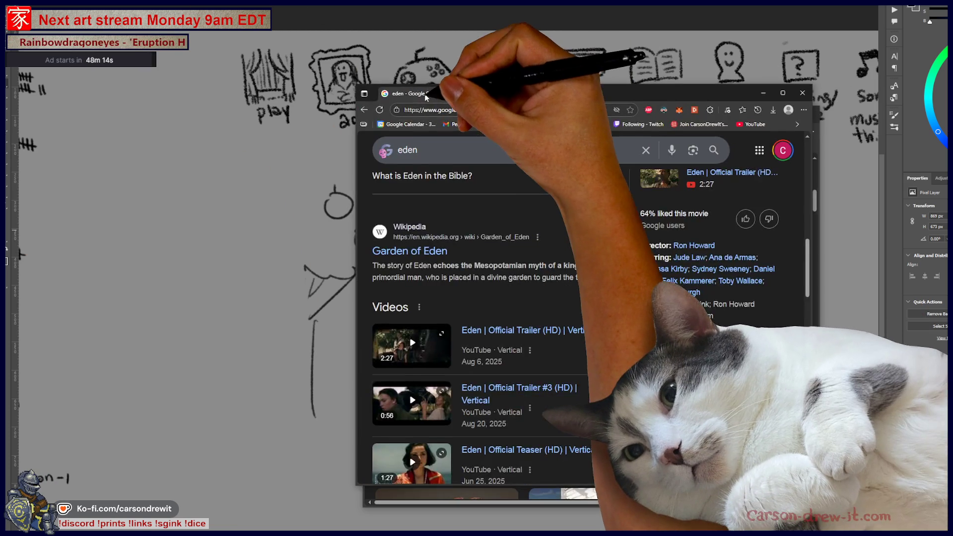
Scroll to the Cast panel and expand the full Eden 2024 cast list.
scroll(596, 283, down, 3)
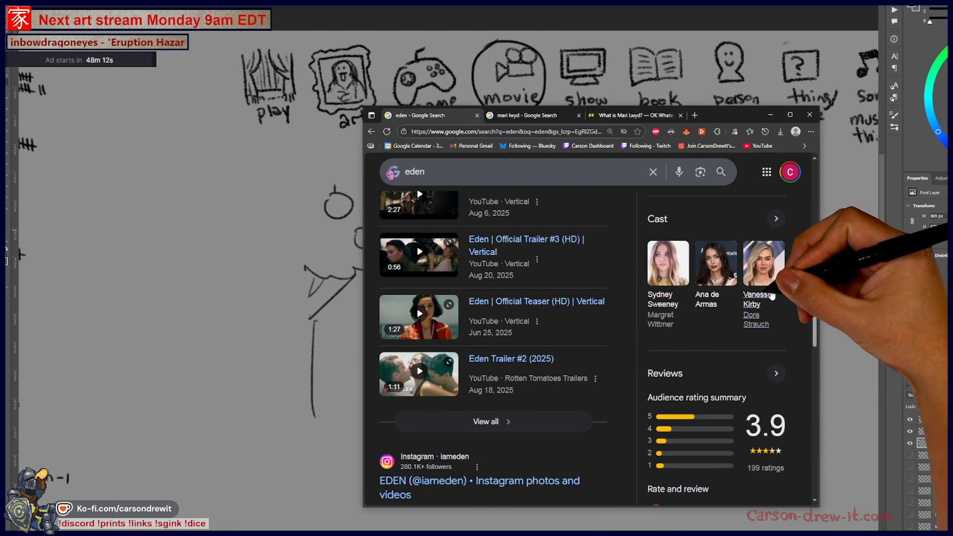
click(777, 221)
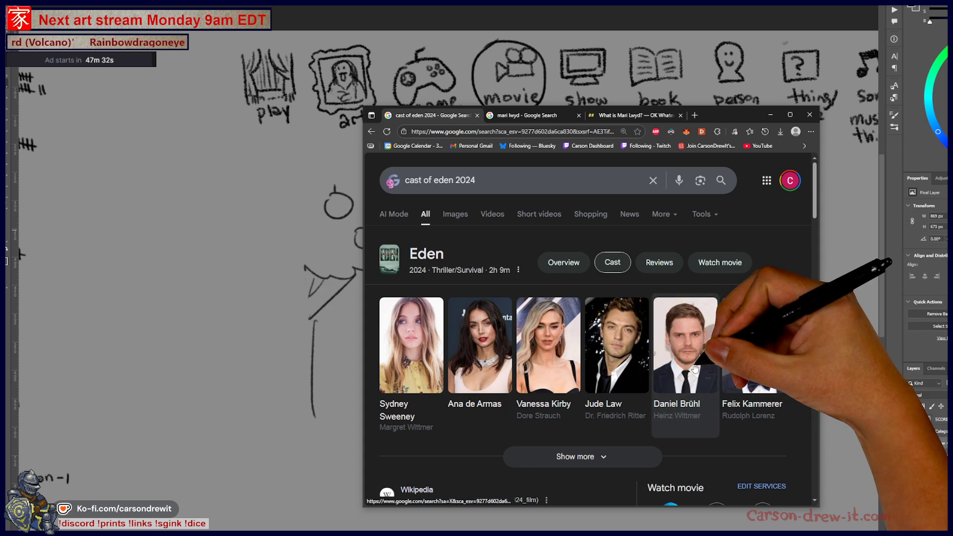
Look up Daniel Brühl from the Eden cast, then return to the cast results.
click(685, 348)
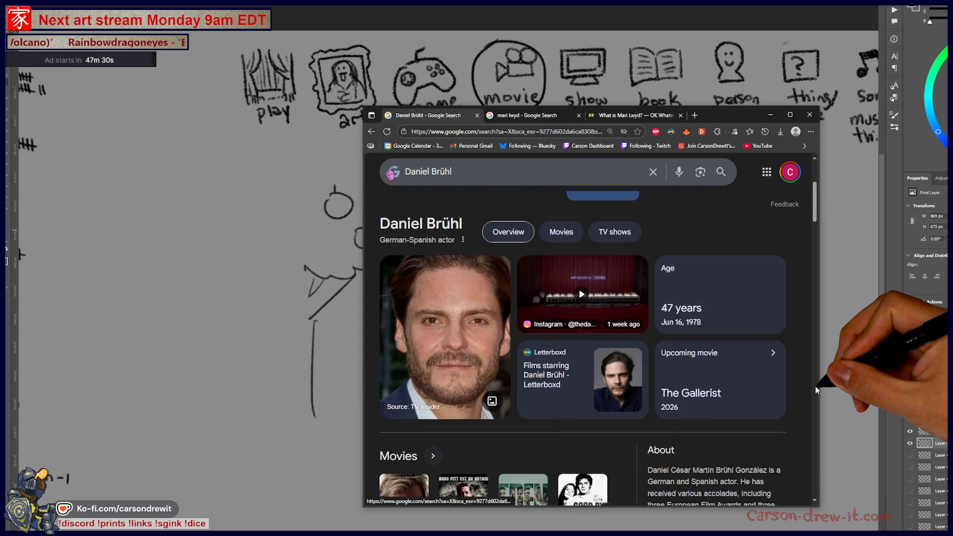
scroll(794, 387, down, 4)
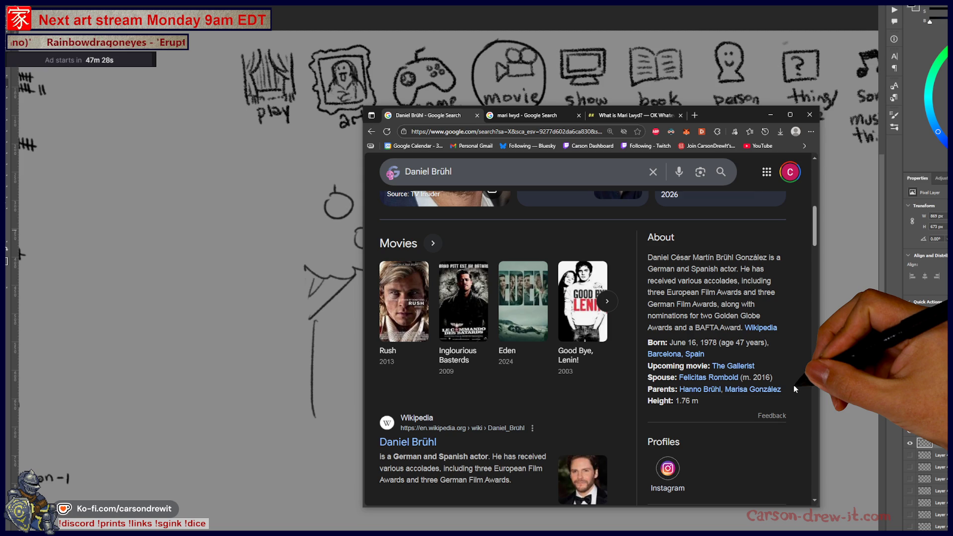
scroll(797, 385, up, 4)
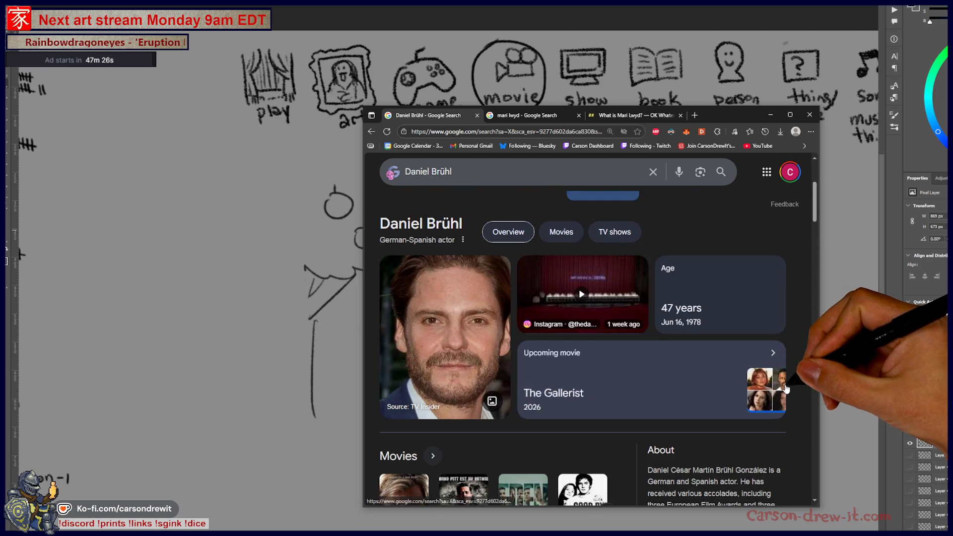
key(alt+Left)
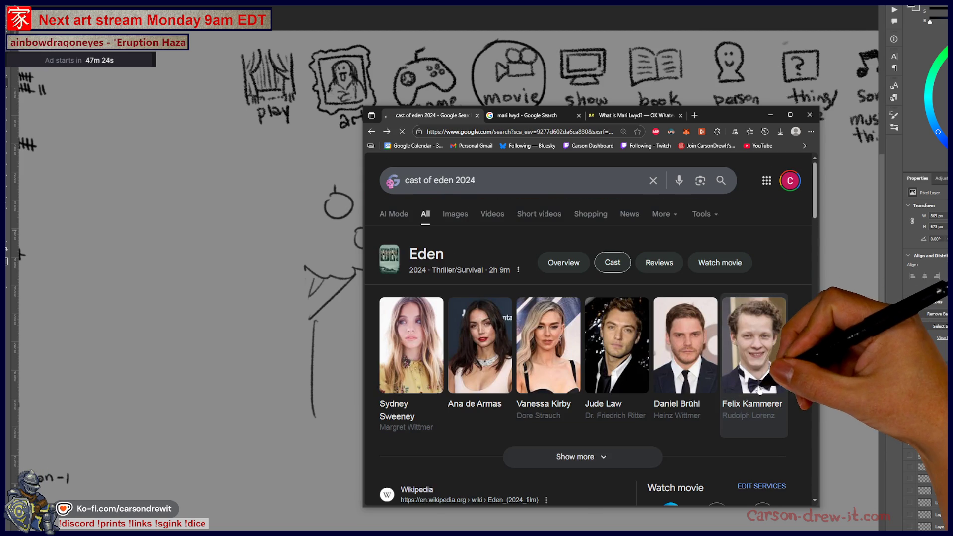
Open Felix Kammerer's results and check All Quiet on the Western Front from his movies.
click(765, 385)
scroll(790, 394, down, 3)
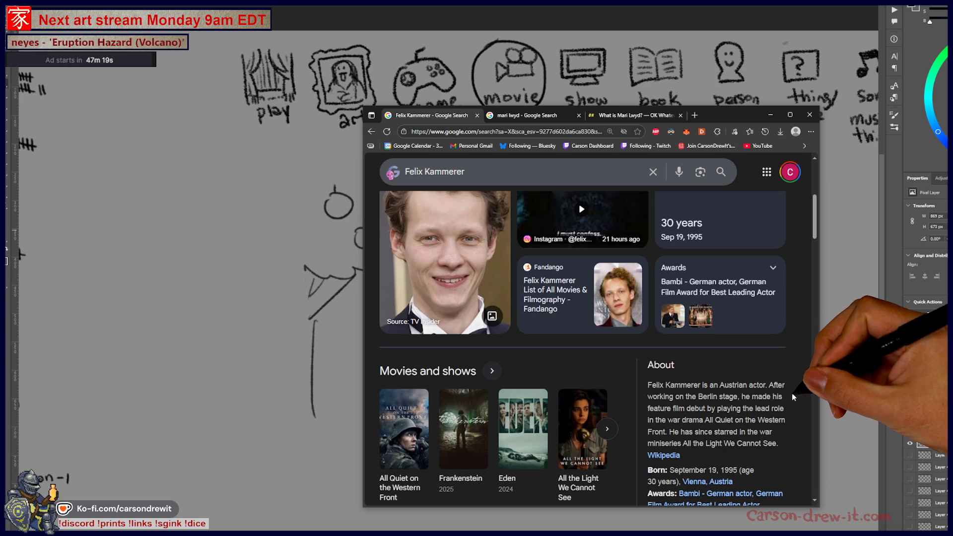
scroll(796, 380, down, 2)
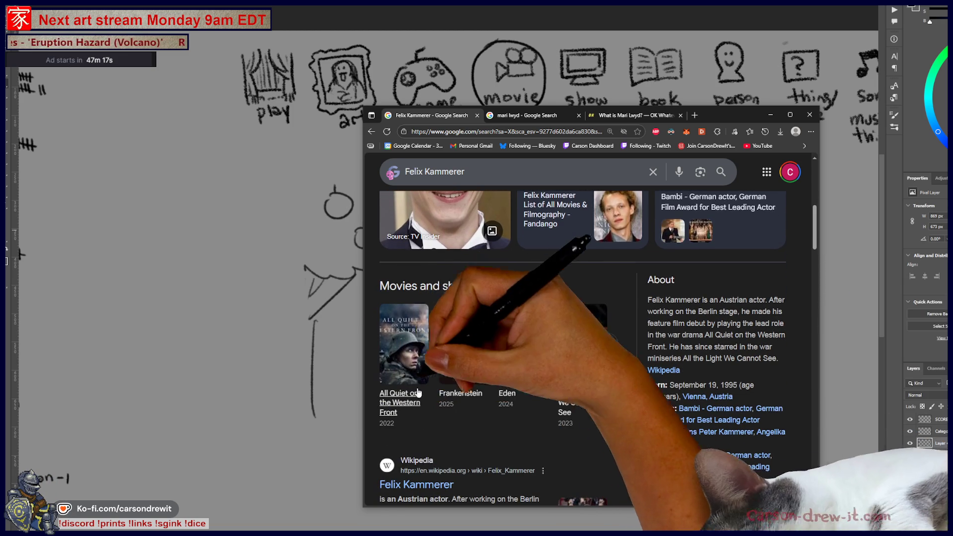
scroll(413, 400, up, 1)
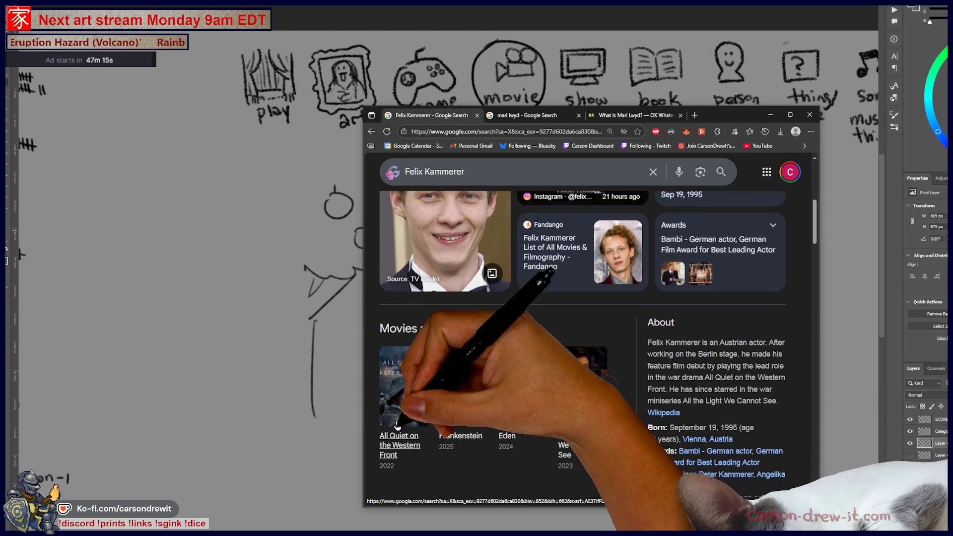
click(400, 440)
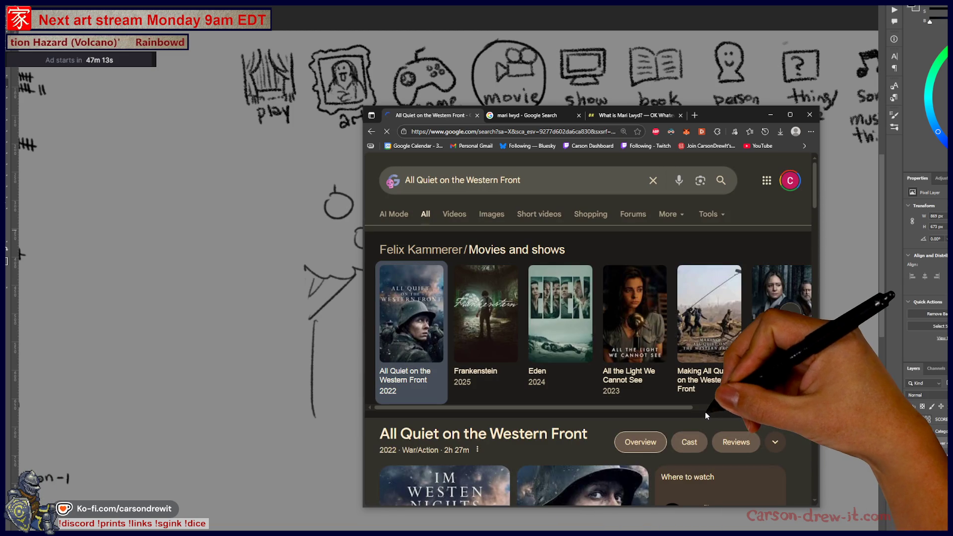
scroll(809, 408, down, 3)
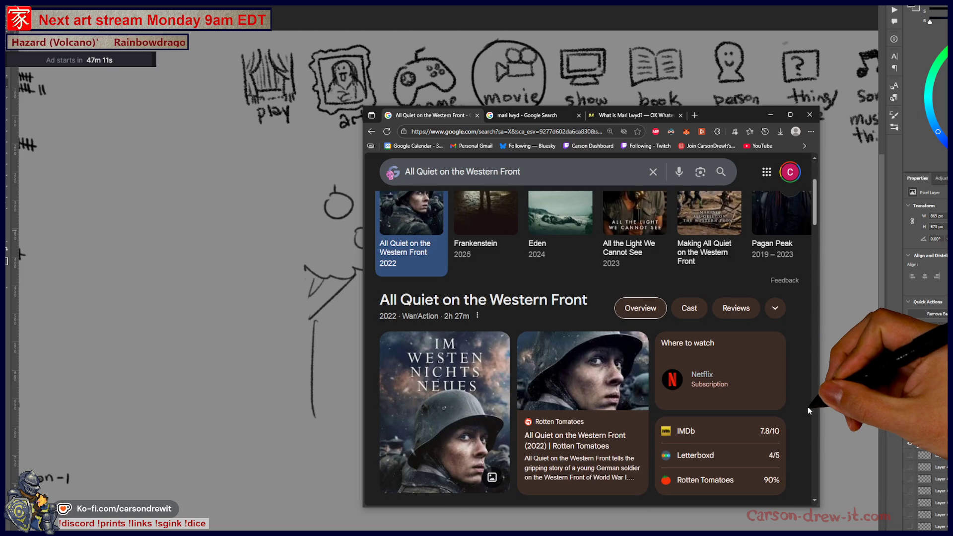
scroll(808, 408, up, 3)
key(alt+Left)
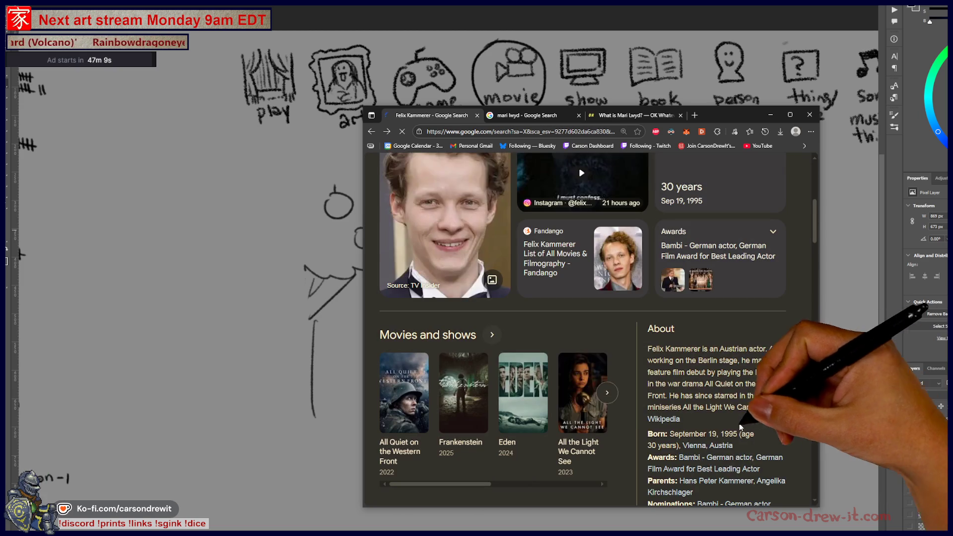
Check the 2025 Frankenstein film, then browse Kammerer's results and his movies row.
click(465, 434)
scroll(747, 428, down, 5)
scroll(747, 425, down, 4)
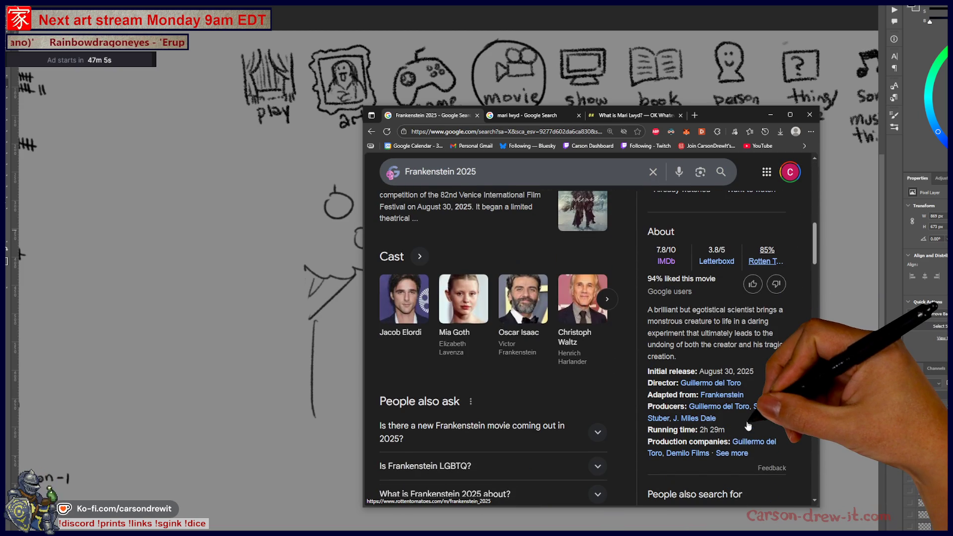
scroll(747, 421, up, 8)
key(alt+Left)
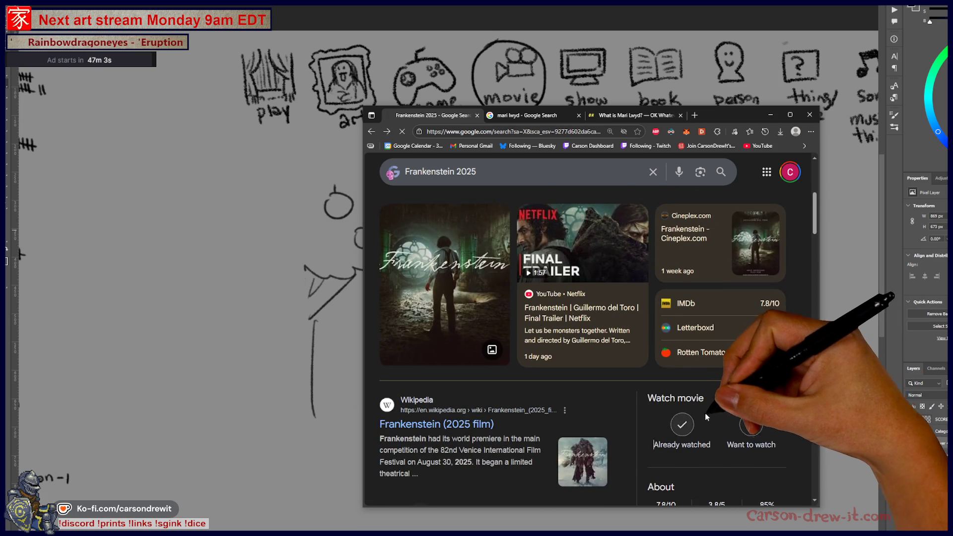
scroll(707, 412, up, 2)
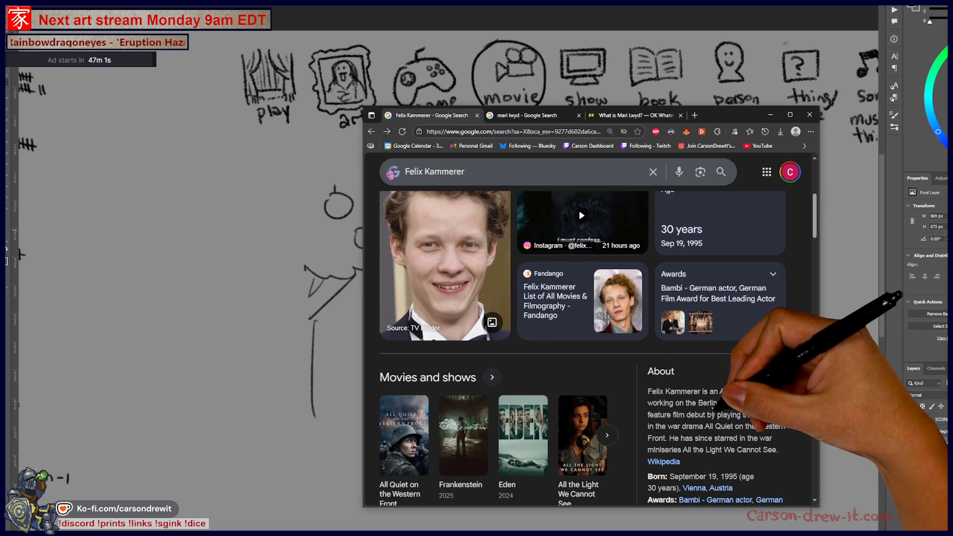
scroll(704, 397, down, 3)
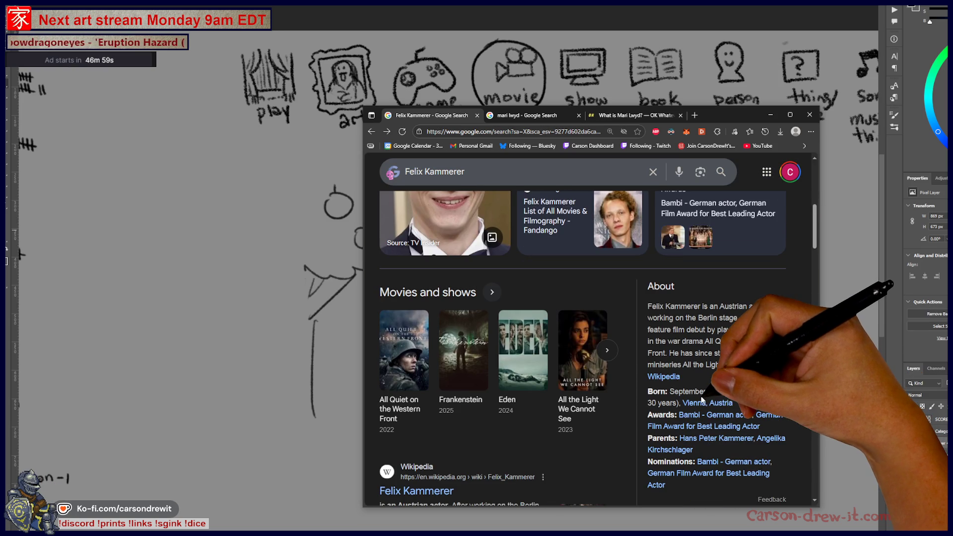
scroll(735, 422, up, 5)
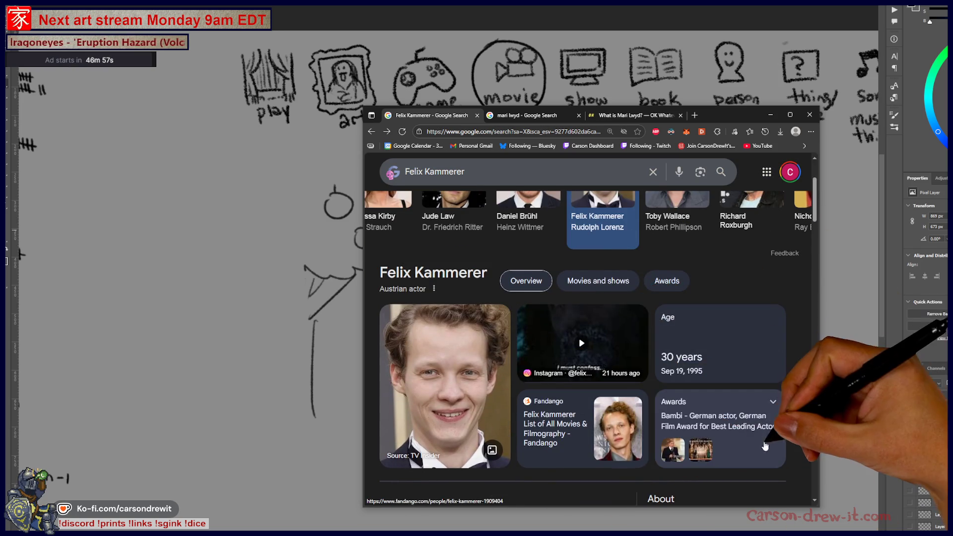
scroll(768, 422, up, 3)
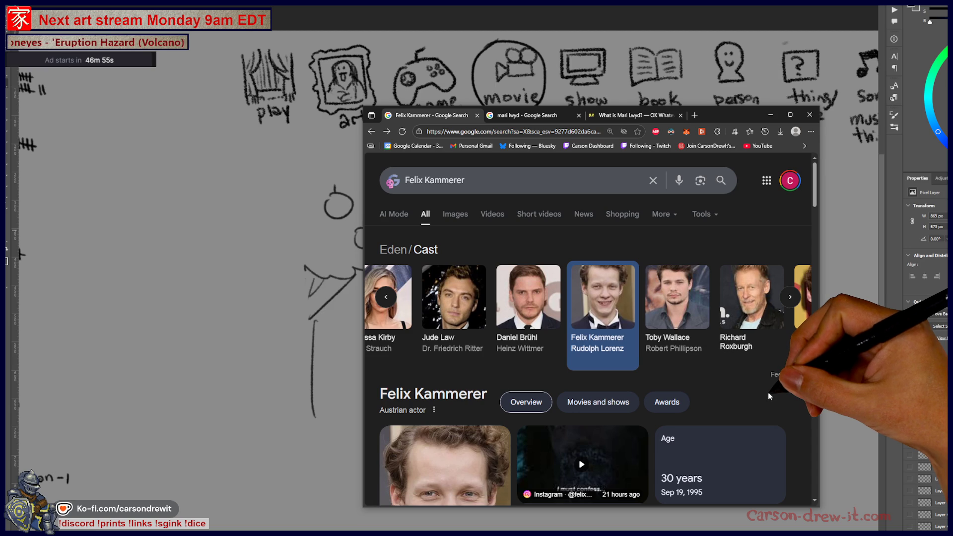
scroll(646, 318, right, 3)
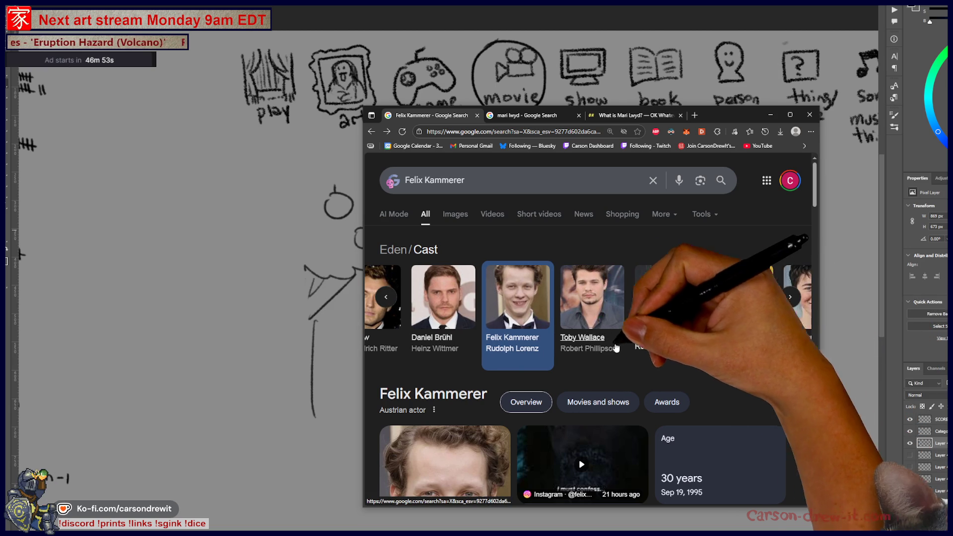
scroll(582, 343, right, 3)
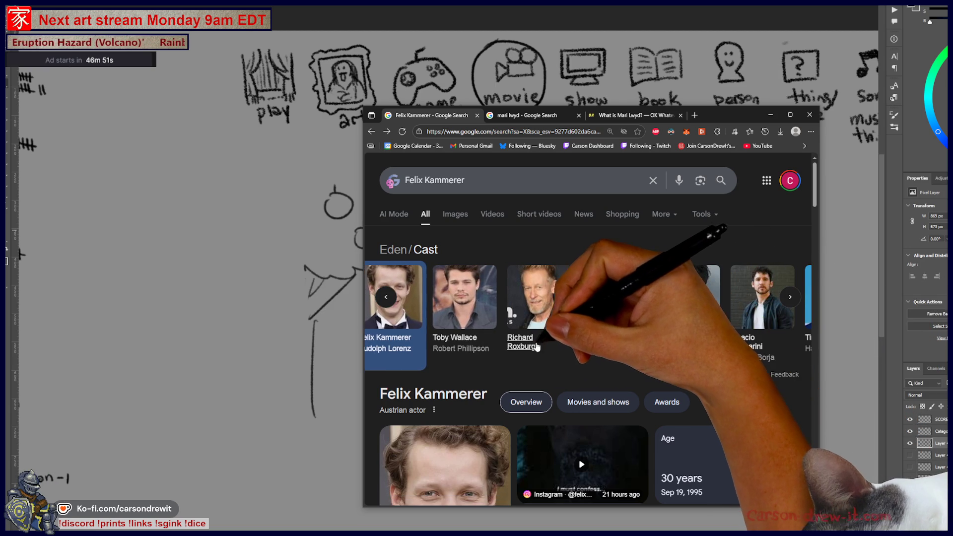
scroll(511, 323, right, 3)
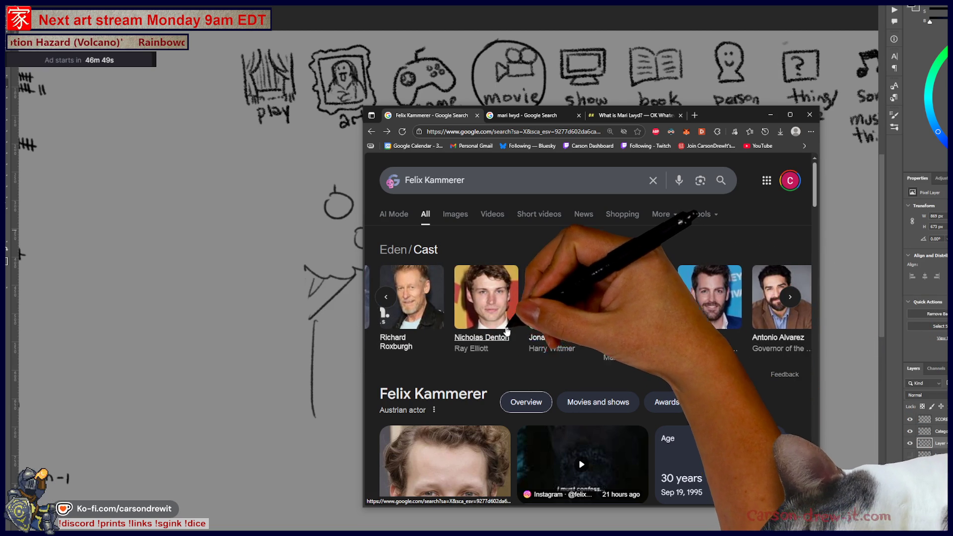
scroll(489, 296, left, 5)
scroll(489, 297, left, 5)
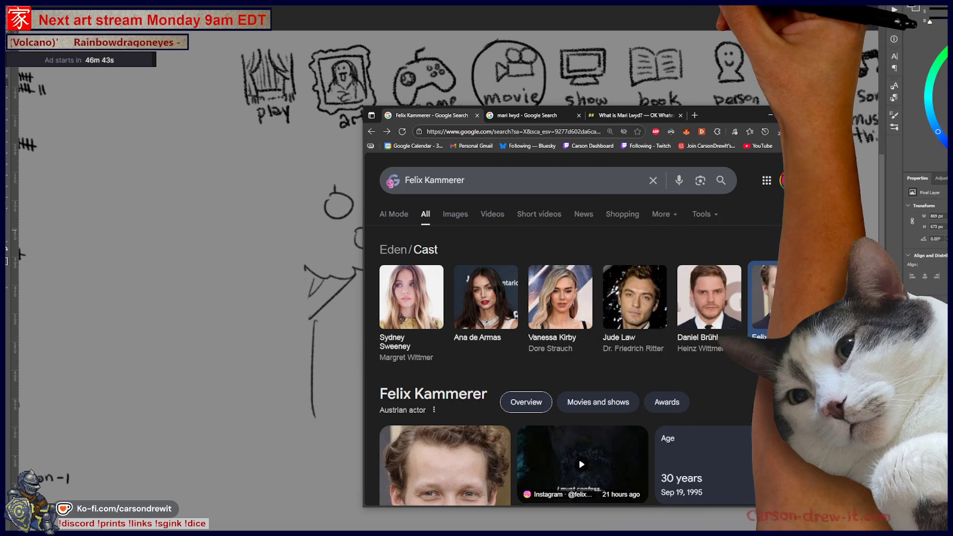
Minimize Chrome and hide the drawing layer with the trees, figures and circled clue.
click(689, 19)
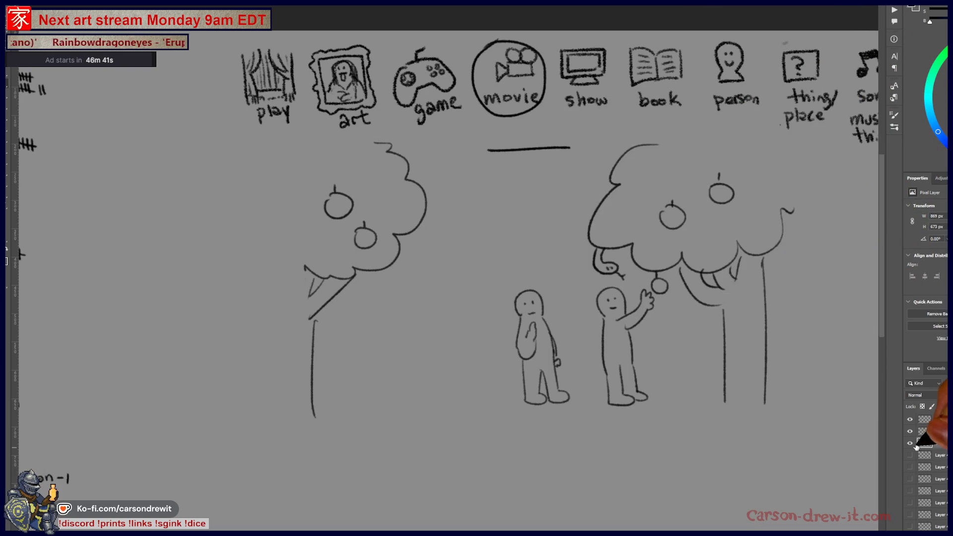
click(911, 443)
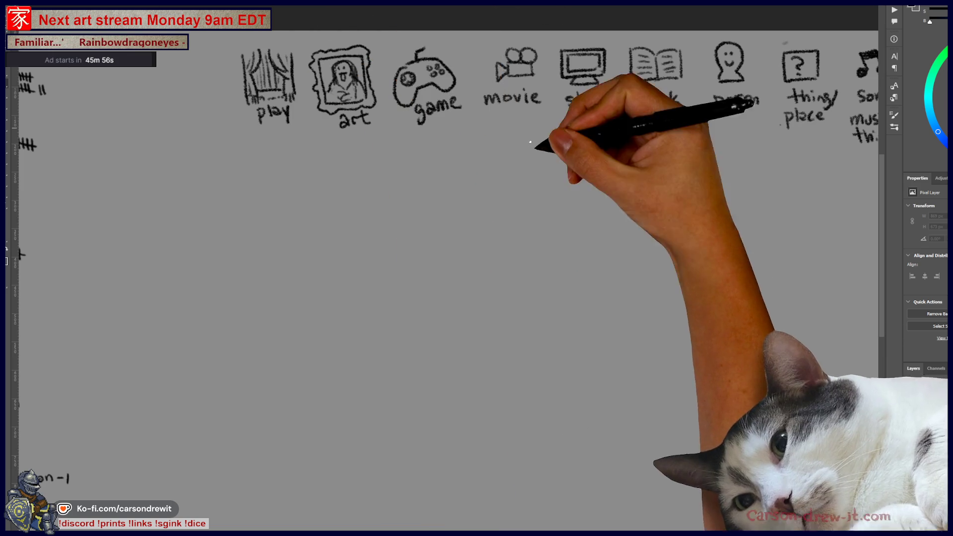
Pan the canvas so every category icon from play to meme is visible.
drag(569, 192, 480, 227)
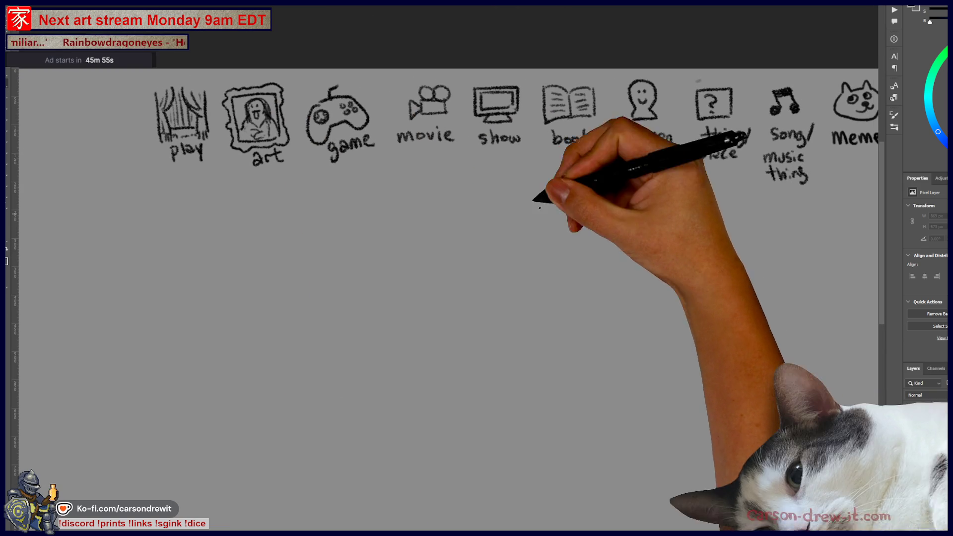